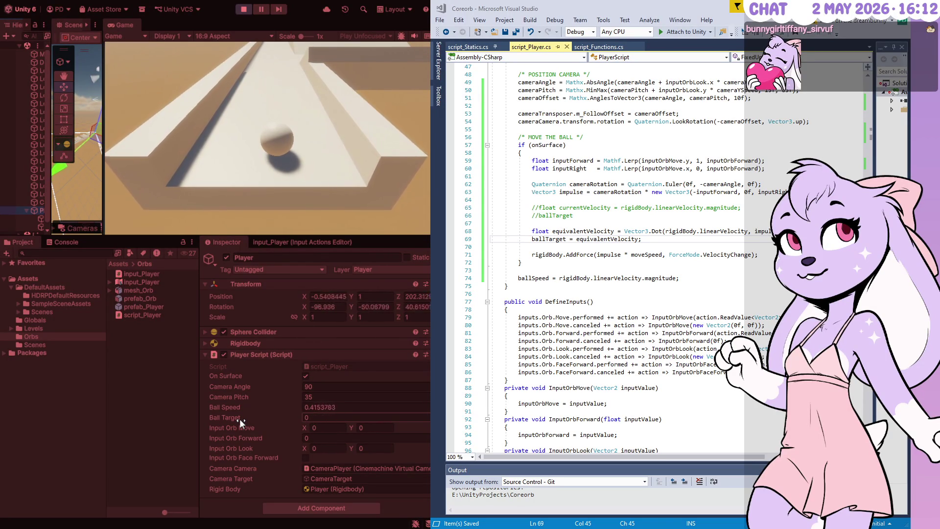
Step: Roll the ball forward and back along the track with Space, S and W, then stop Play mode
{"action": "key", "text": "space"}
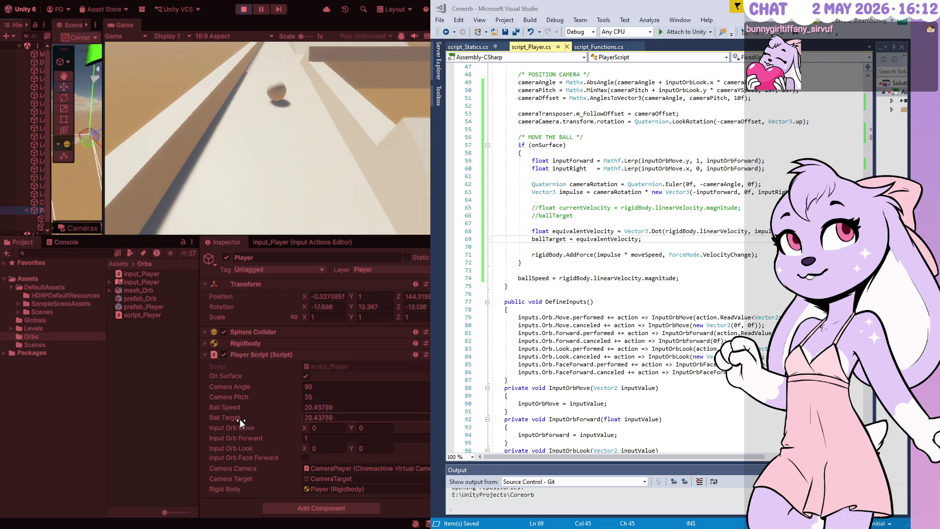
{"action": "key", "text": "s"}
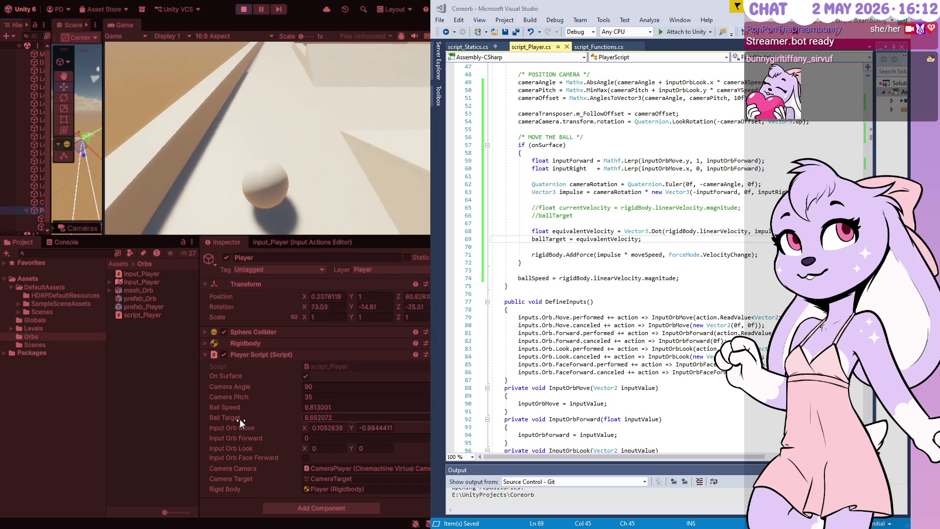
{"action": "key", "text": "w"}
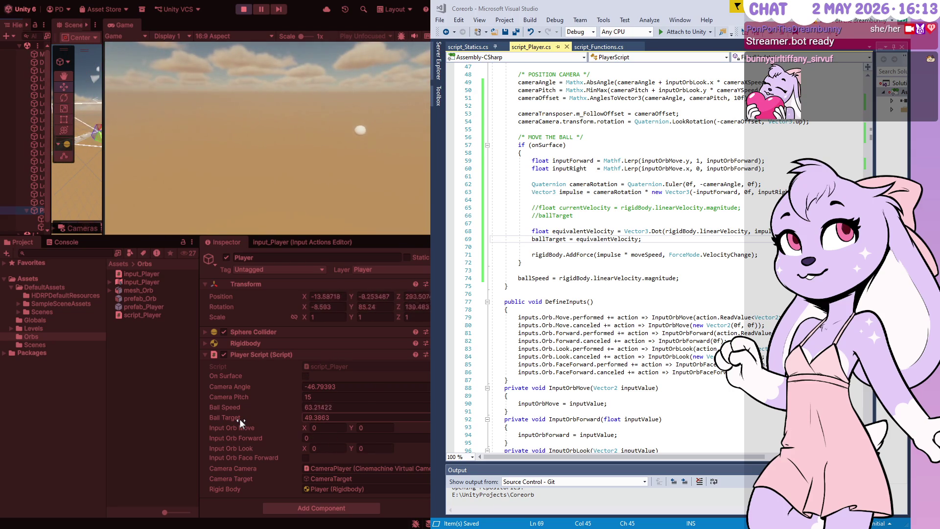
{"action": "left_click", "coordinate": [244, 8]}
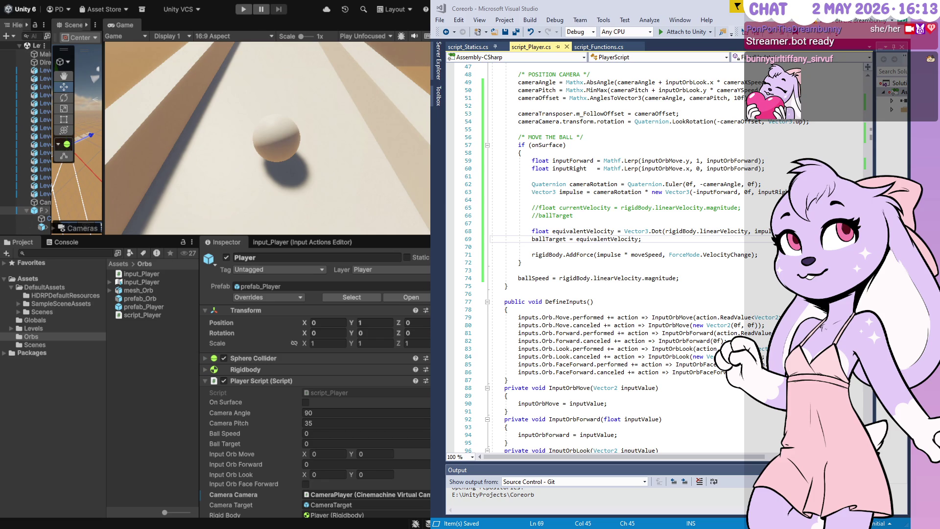
{"action": "left_click", "coordinate": [519, 277]}
Step: Comment out the ballSpeed and ballTarget assignments with // and delete their field declarations
{"action": "type", "text": "//"}
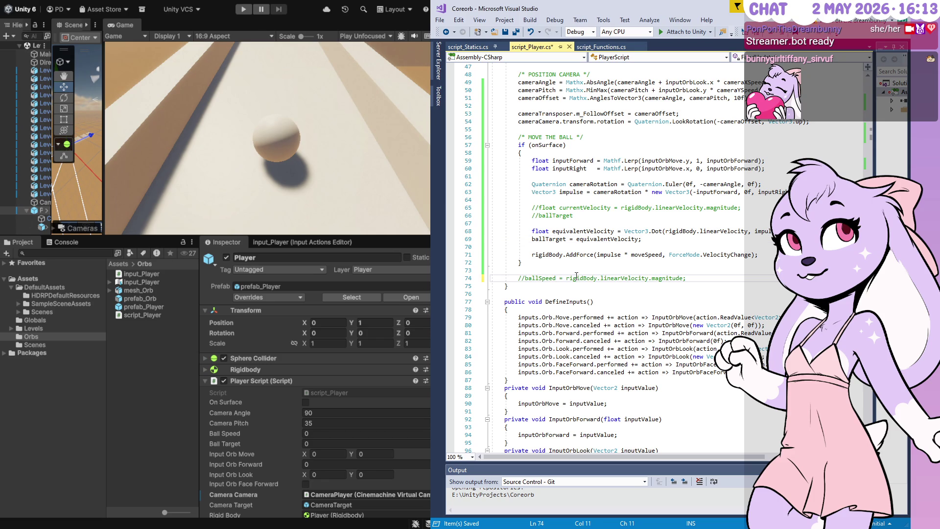
{"action": "left_click", "coordinate": [532, 238]}
{"action": "type", "text": "//"}
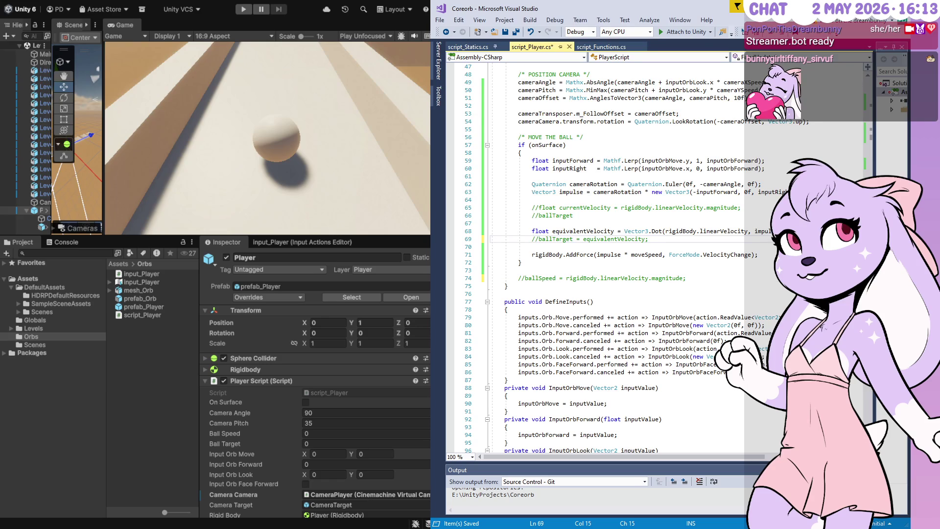
{"action": "scroll", "coordinate": [681, 185], "scroll_direction": "up", "scroll_amount": 15}
{"action": "left_click_drag", "start_coordinate": [685, 162], "coordinate": [692, 140]}
{"action": "key", "text": "Delete"}
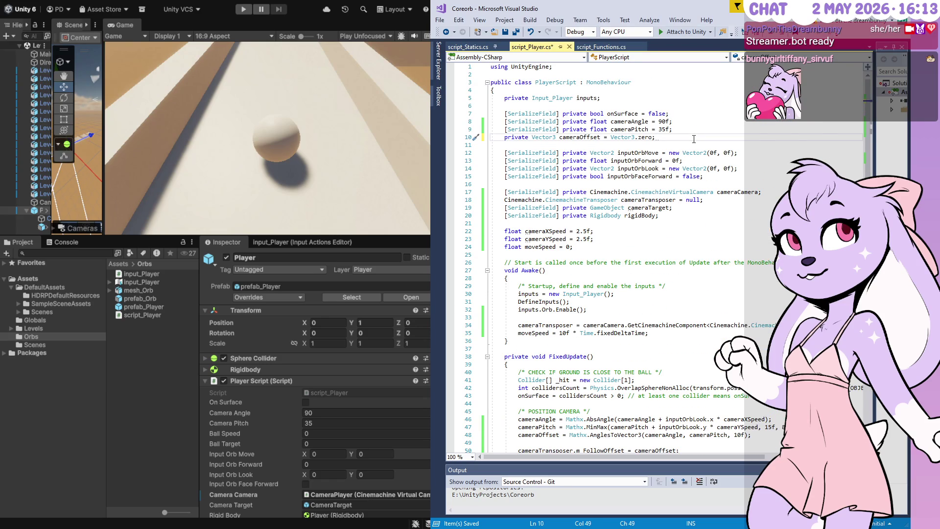
Step: Delete the leftover commented currentVelocity, ballTarget and ballSpeed lines
{"action": "scroll", "coordinate": [717, 298], "scroll_direction": "down", "scroll_amount": 14}
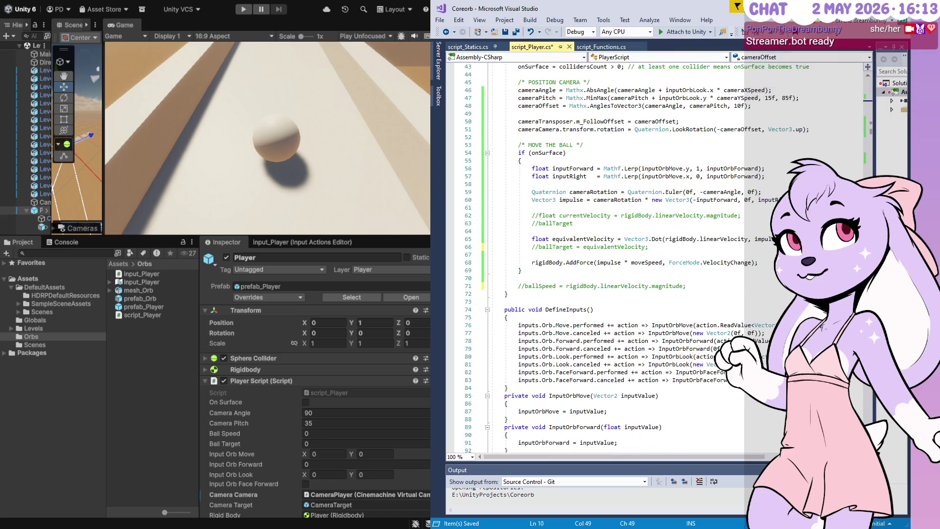
{"action": "left_click_drag", "start_coordinate": [595, 222], "coordinate": [597, 203]}
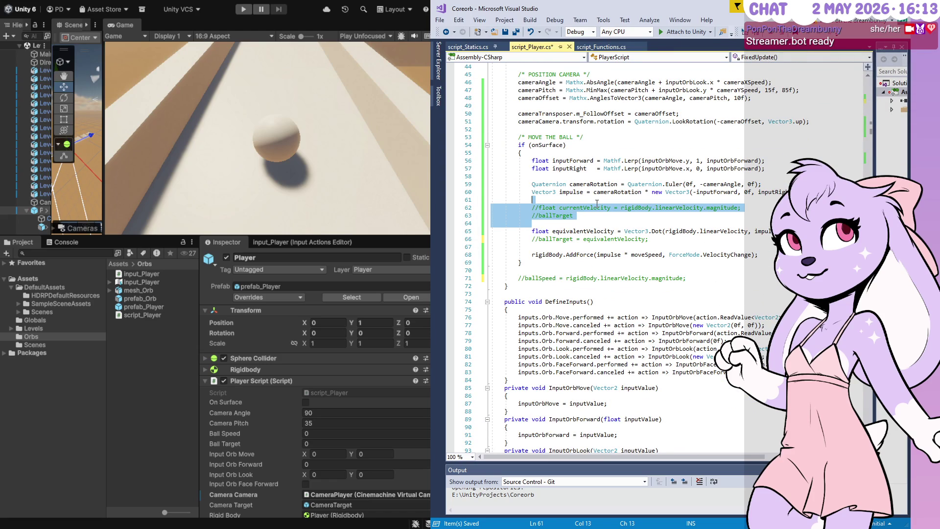
{"action": "key", "text": "Delete"}
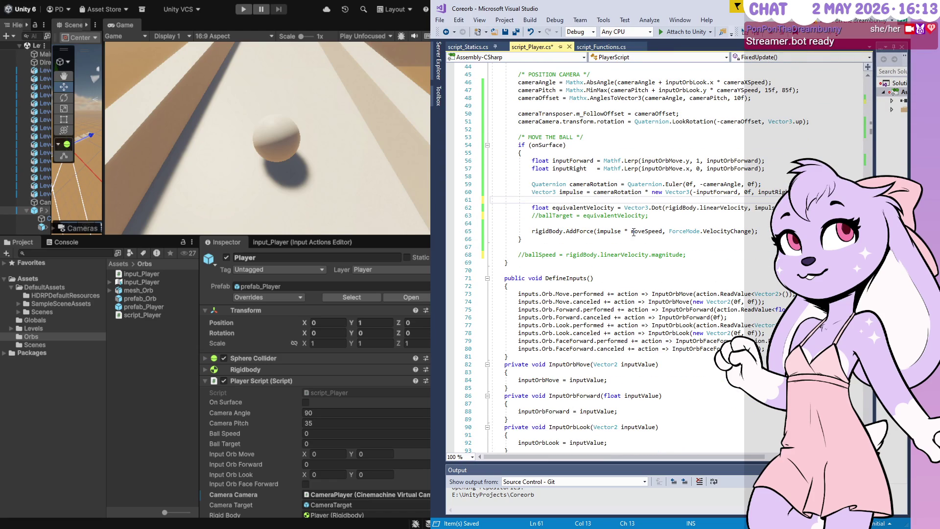
{"action": "left_click_drag", "start_coordinate": [694, 260], "coordinate": [697, 243]}
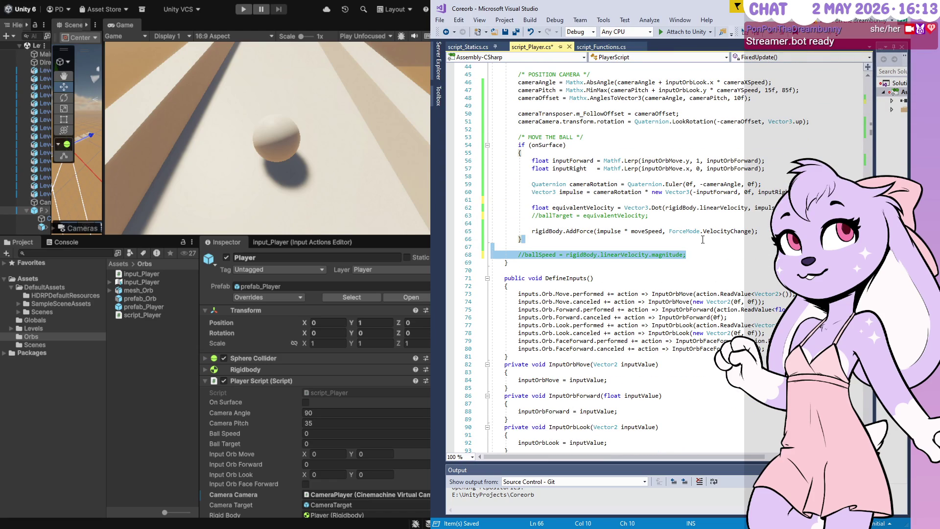
{"action": "key", "text": "Delete"}
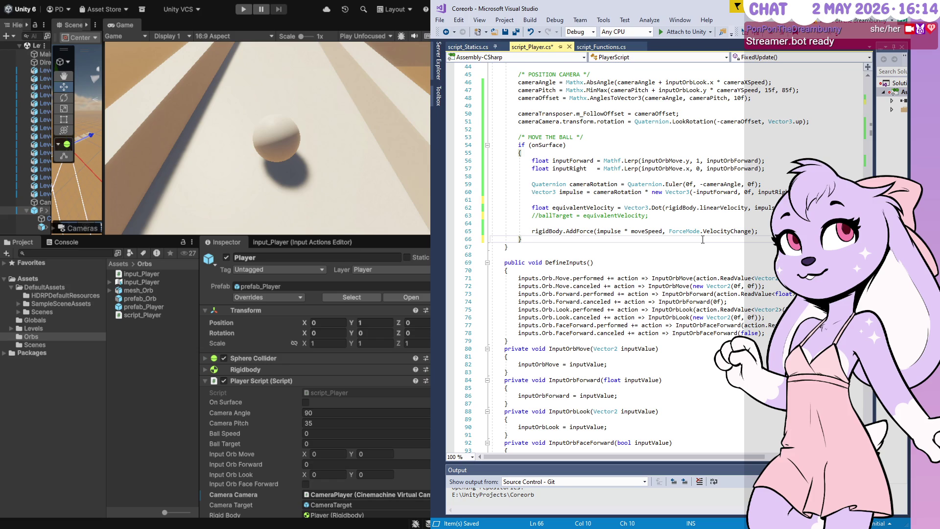
Step: Replace the commented ballTarget line with 'float impulseMultiply = equivalentVelocity'
{"action": "key", "text": "Home"}
{"action": "key", "text": "Up"}
{"action": "key", "text": "Up"}
{"action": "key", "text": "Up"}
{"action": "key", "text": "shift+End"}
{"action": "key", "text": "Delete"}
{"action": "type", "text": "f"}
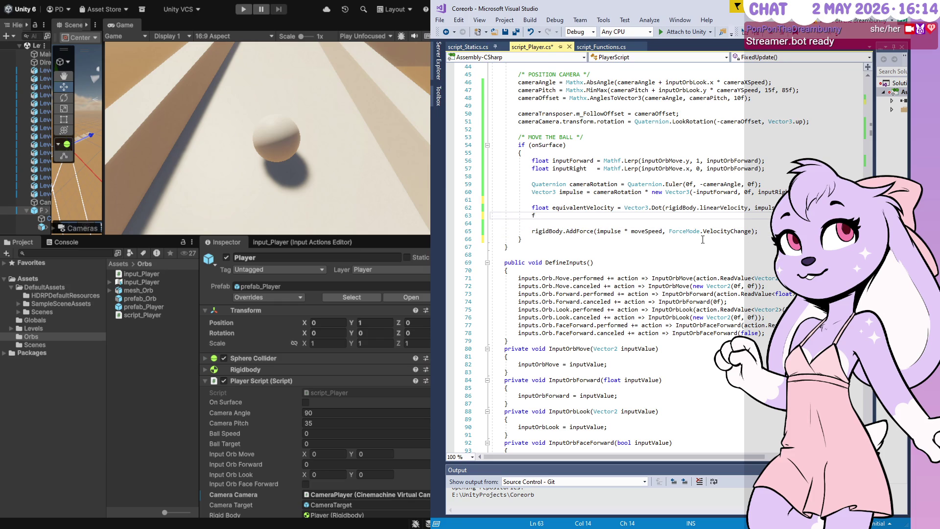
{"action": "type", "text": "loat imp"}
{"action": "type", "text": "u"}
{"action": "type", "text": "lseMultiply = equivalentVelocity"}
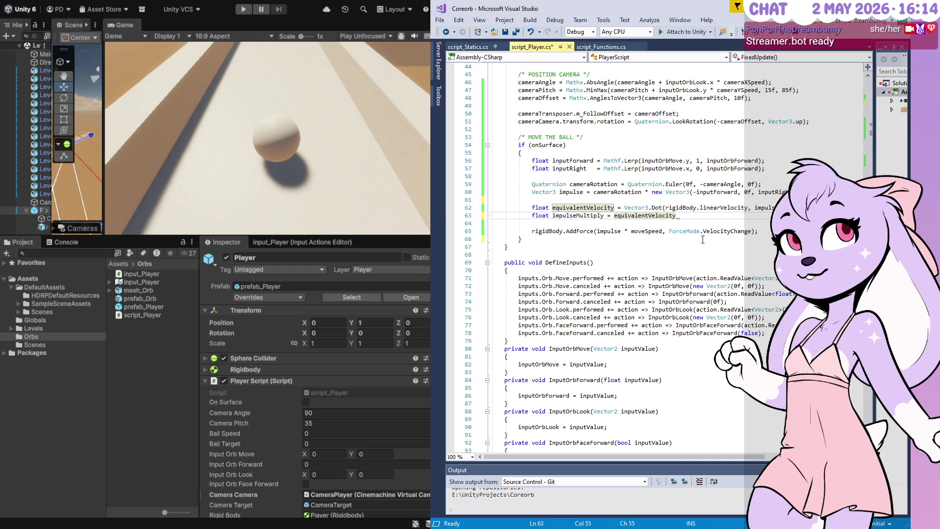
Step: Turn the value into Mathf.InverseLerp(20f, 0f, equivalentVelocity);
{"action": "key", "text": "ctrl+shift+Left"}
{"action": "type", "text": "Mathf.I"}
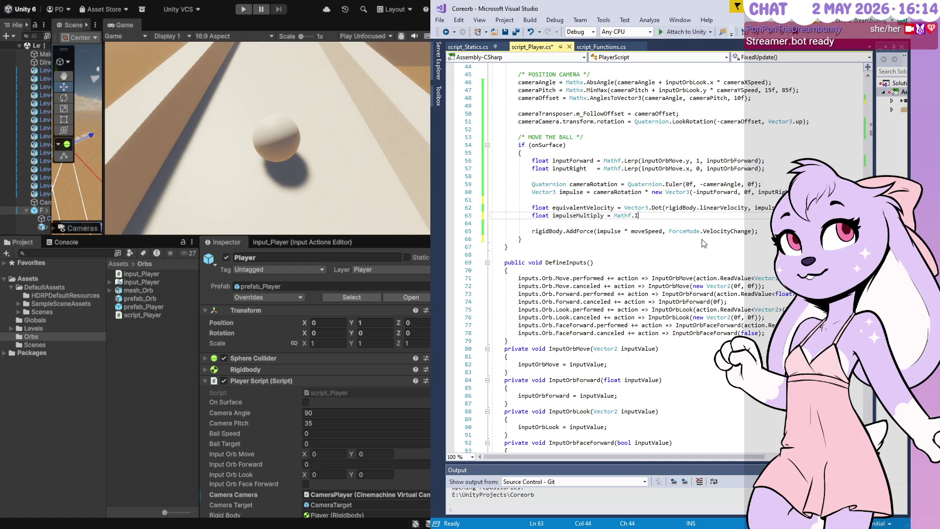
{"action": "type", "text": "nverseLerp("}
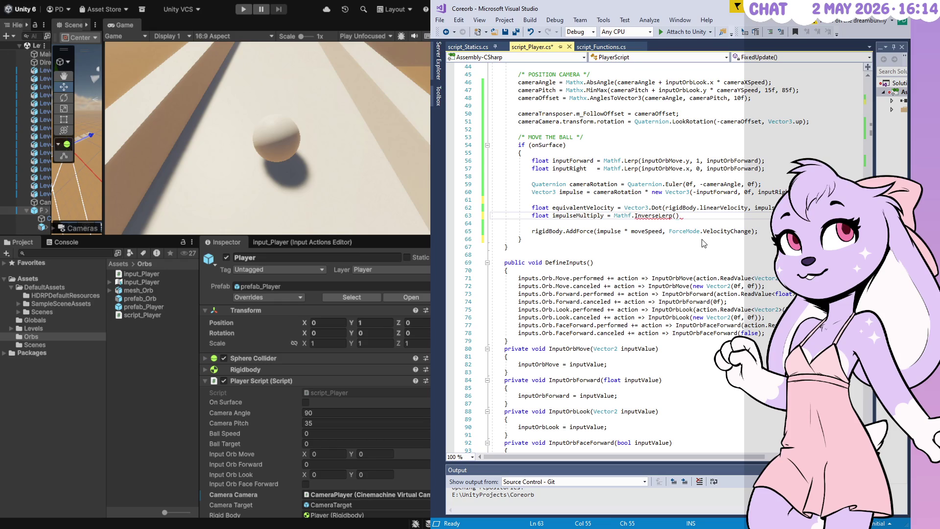
{"action": "type", "text": "0,"}
{"action": "type", "text": " 0"}
{"action": "type", "text": "f,"}
{"action": "key", "text": "Left"}
{"action": "type", "text": "f"}
{"action": "double_click", "coordinate": [589, 207]}
{"action": "key", "text": "ctrl+c"}
{"action": "left_click", "coordinate": [706, 215]}
{"action": "key", "text": "ctrl+v"}
{"action": "type", "text": ");"}
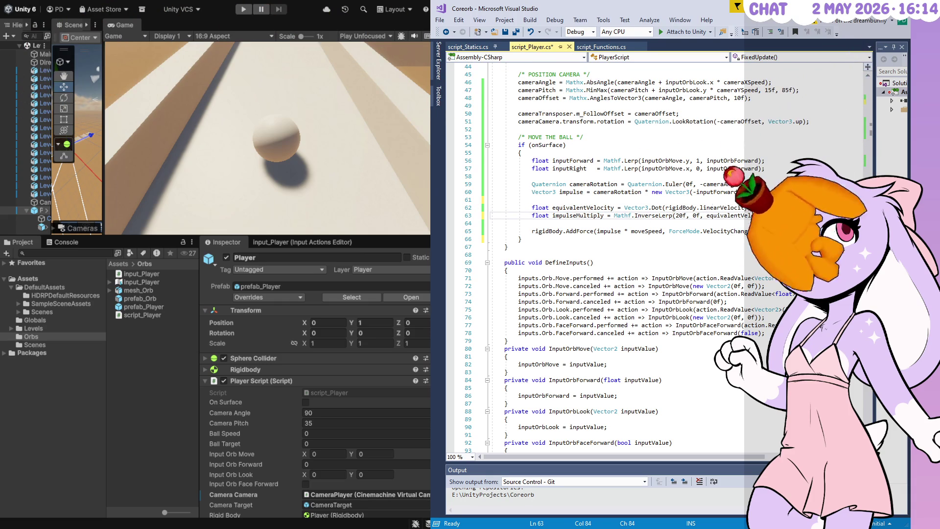
Step: Append '* impulseMultiply' to the AddForce impulse and save the script
{"action": "left_click", "coordinate": [662, 231]}
{"action": "type", "text": "* impulseMultiply"}
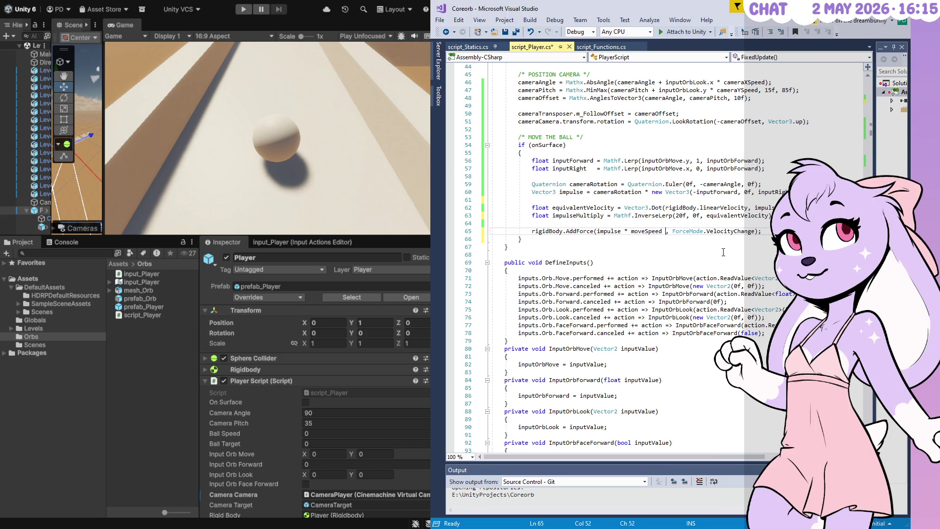
{"action": "key", "text": "ctrl+s"}
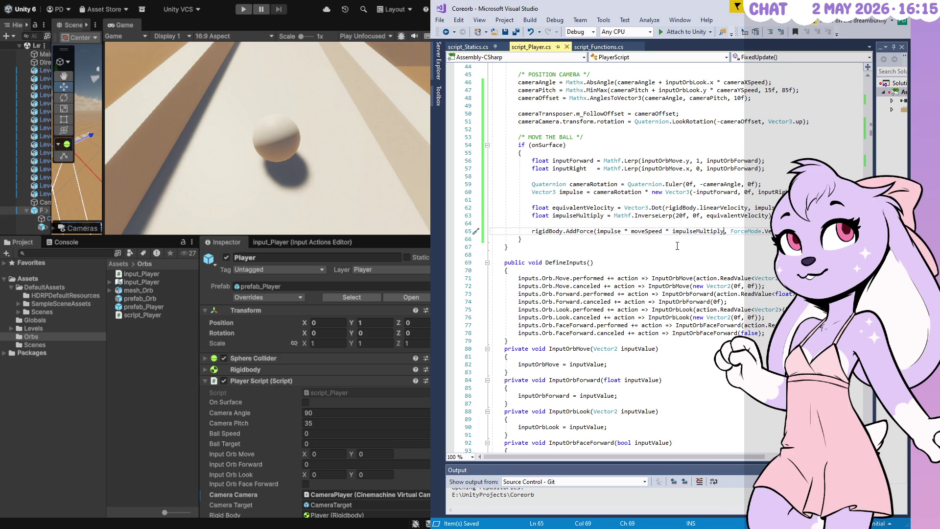
{"action": "left_click", "coordinate": [171, 408]}
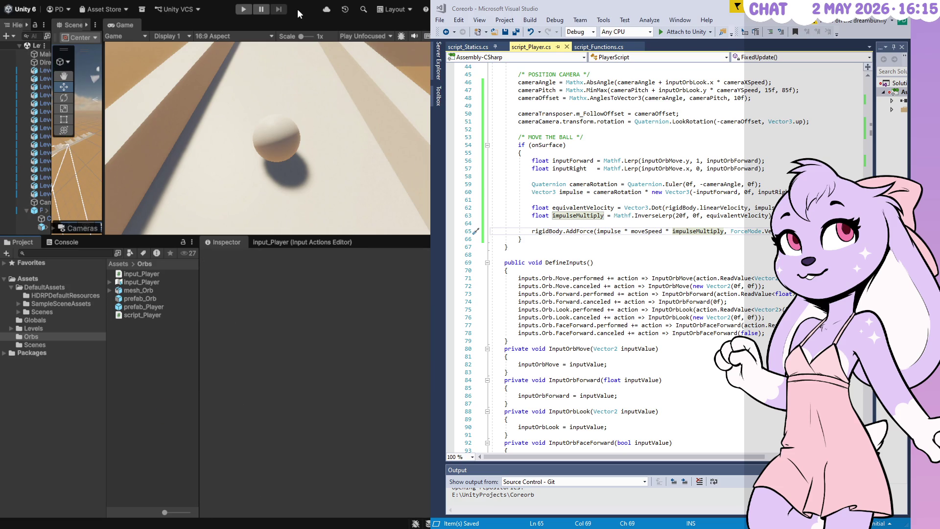
{"action": "left_click", "coordinate": [248, 10]}
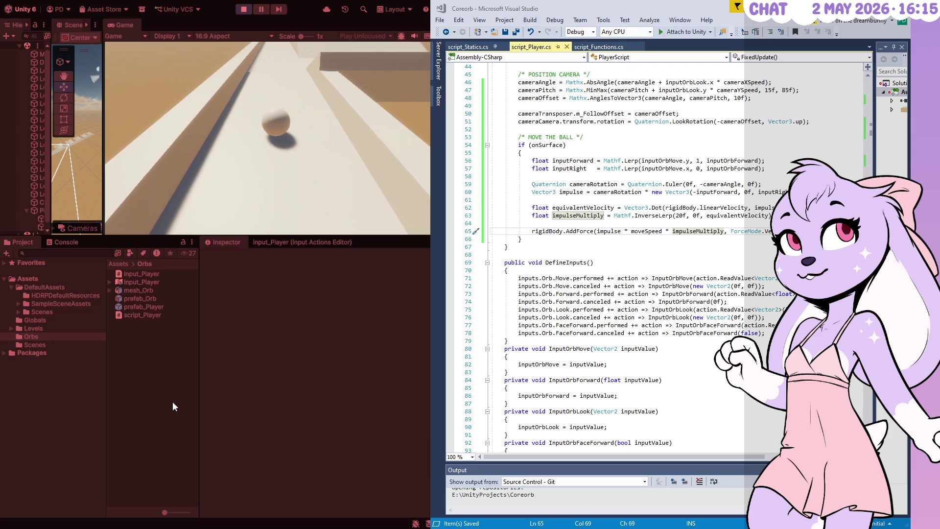
{"action": "left_click", "coordinate": [41, 209]}
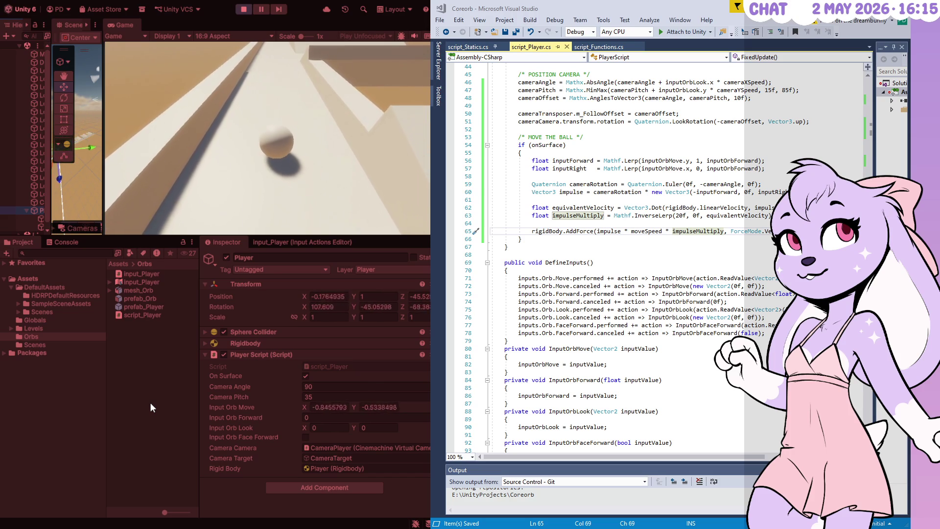
{"action": "left_click", "coordinate": [243, 9]}
{"action": "left_click", "coordinate": [678, 216]}
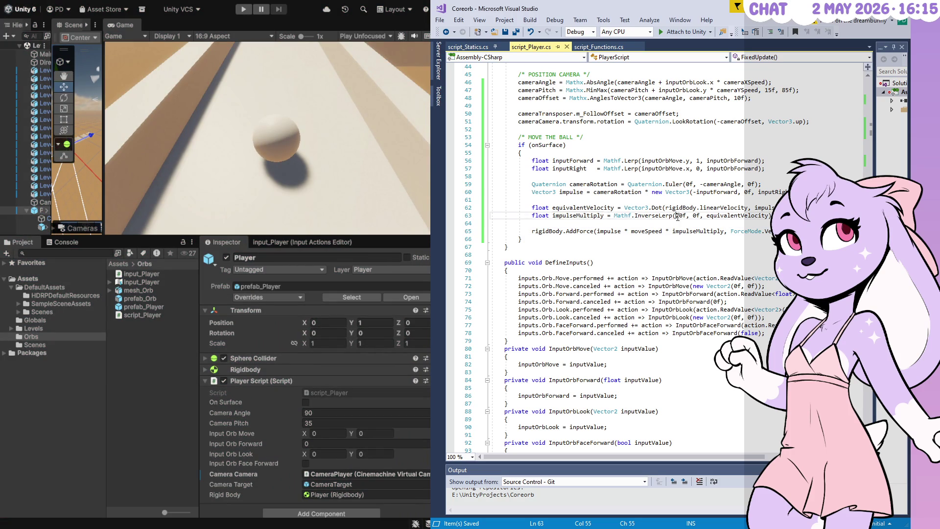
Step: Add the missing semicolon to the impulseMultiply line, set moveSpeed to 25f, save, and recompile in Unity
{"action": "key", "text": "End"}
{"action": "type", "text": ";"}
{"action": "scroll", "coordinate": [656, 259], "scroll_direction": "up", "scroll_amount": 8}
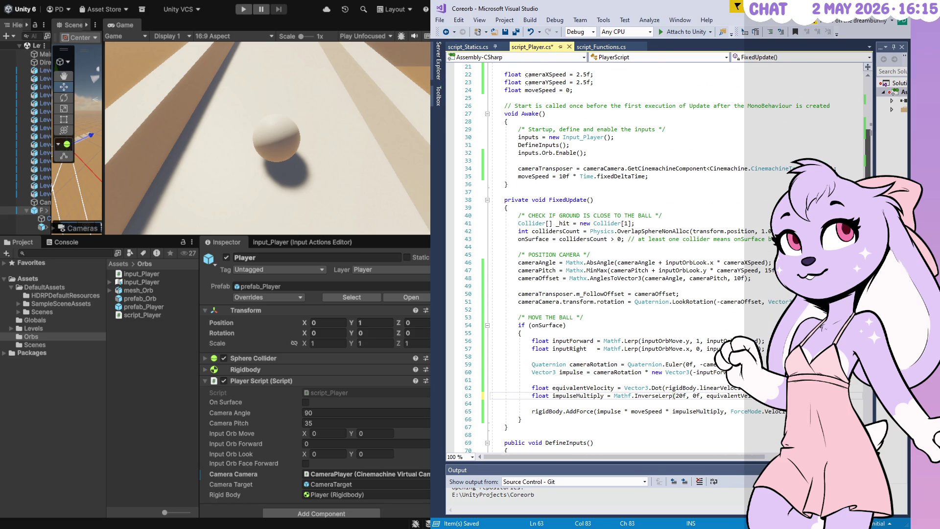
{"action": "left_click", "coordinate": [561, 176]}
{"action": "type", "text": "25"}
{"action": "key", "text": "ctrl+s"}
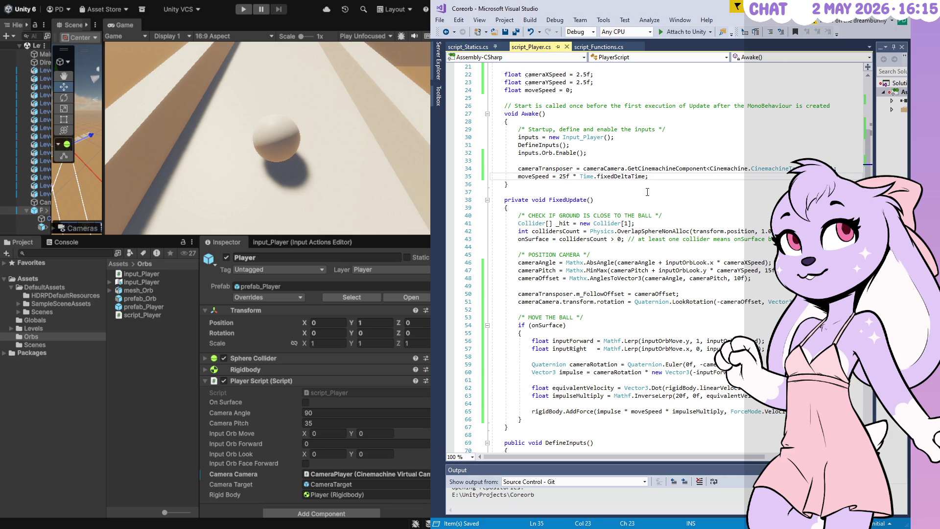
{"action": "left_click", "coordinate": [121, 368]}
{"action": "left_click", "coordinate": [246, 11]}
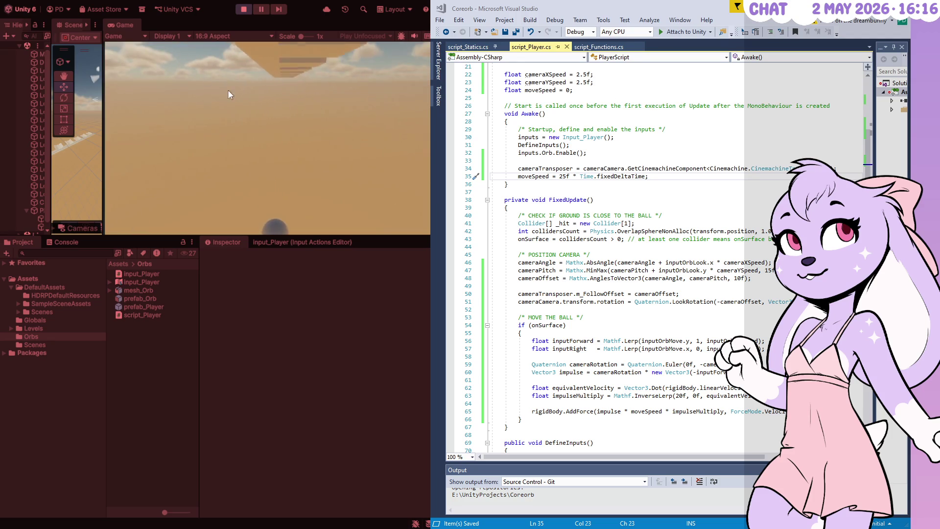
{"action": "left_click", "coordinate": [244, 8]}
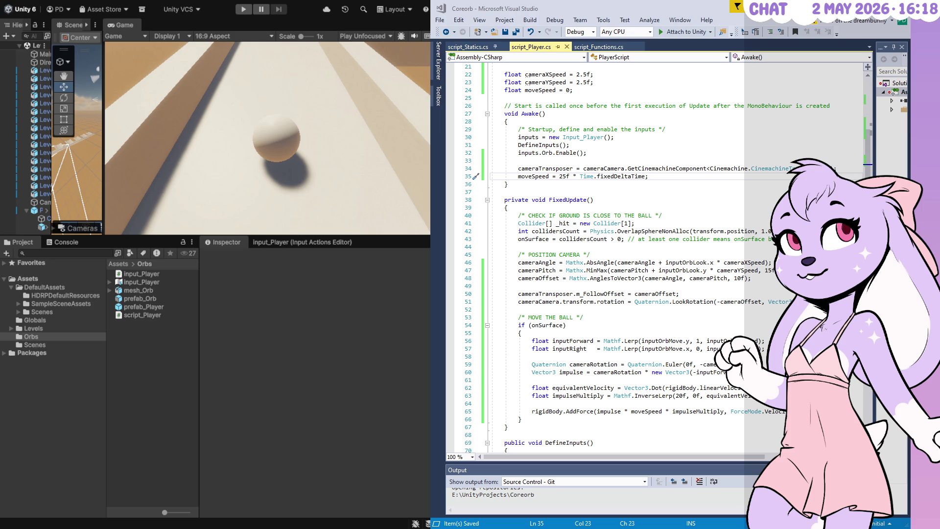
Step: Set the InverseLerp speed limit and moveSpeed to 35f, save, and start a play test
{"action": "left_click", "coordinate": [676, 396]}
{"action": "type", "text": "5"}
{"action": "left_click", "coordinate": [562, 176]}
{"action": "type", "text": "3"}
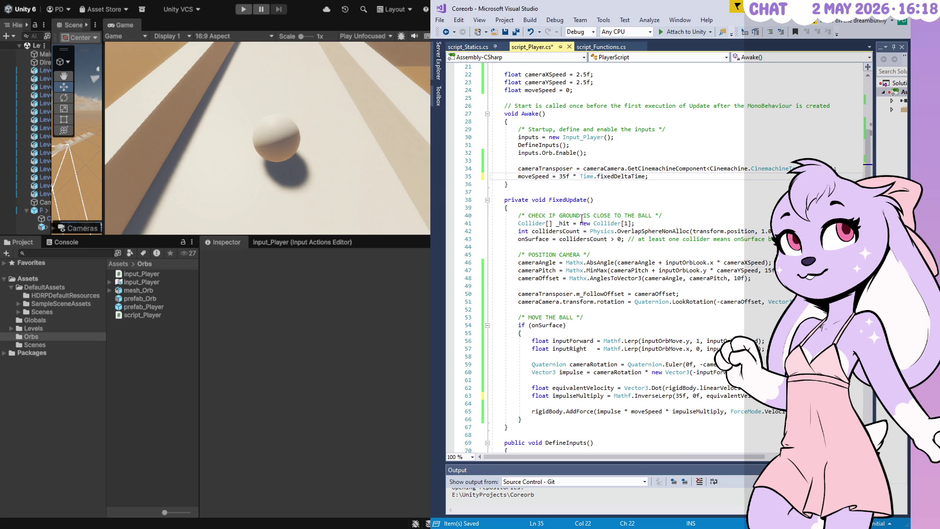
{"action": "key", "text": "ctrl+s"}
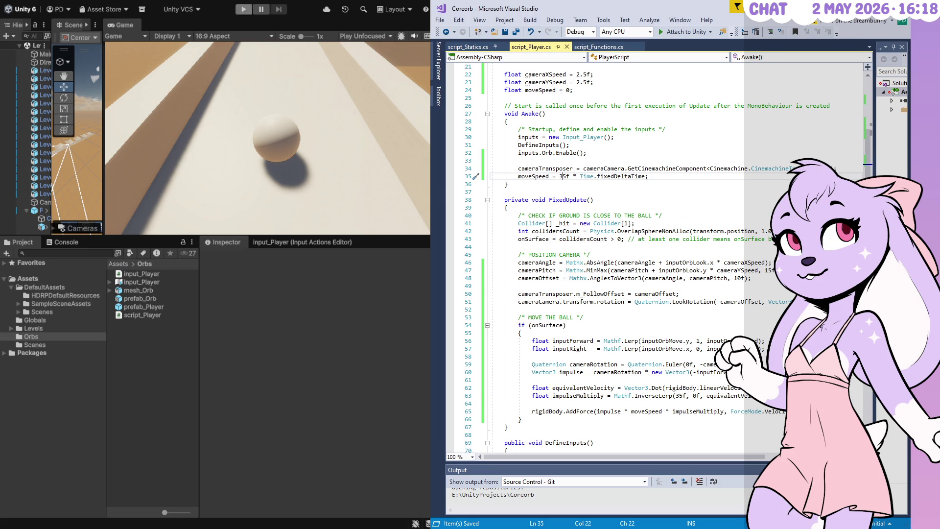
{"action": "left_click", "coordinate": [243, 9]}
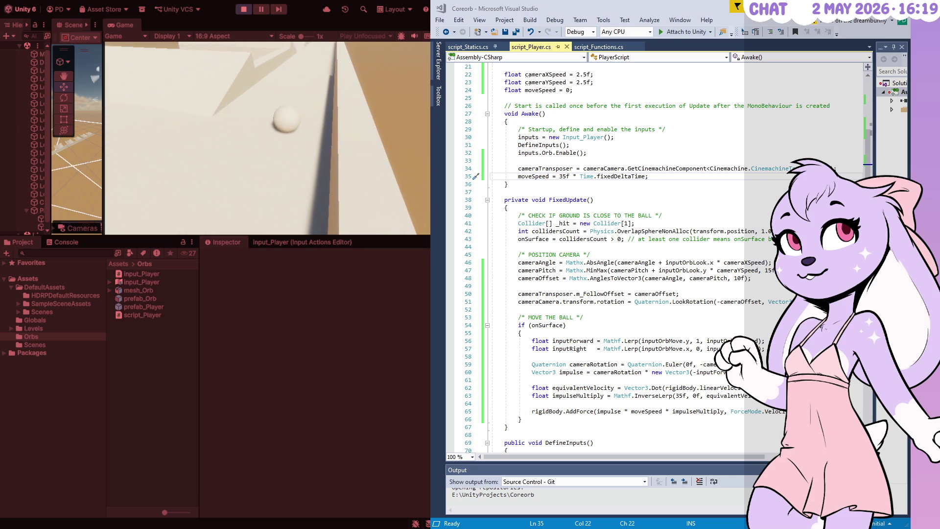
Step: Exit Play mode so the ball resets to the start of the track
{"action": "left_click", "coordinate": [243, 9]}
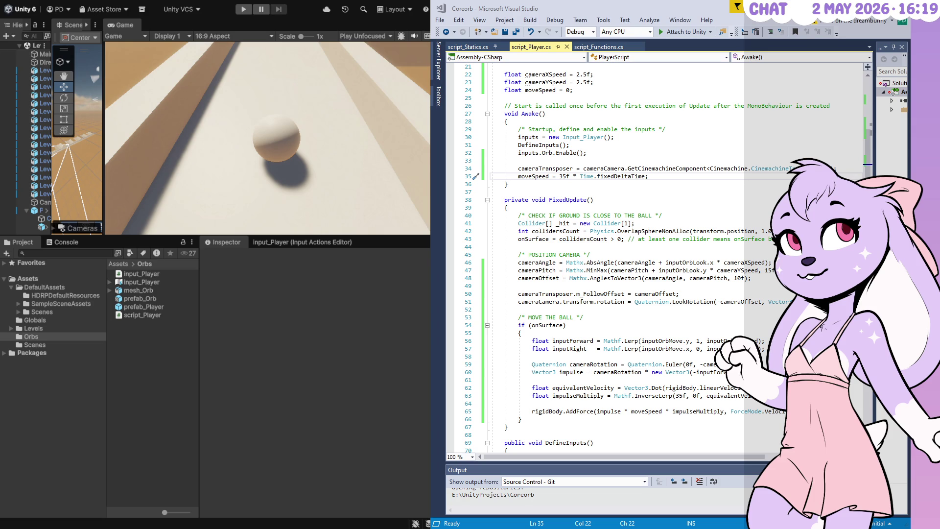
Step: Add line 64 'float impulseControl = Mathf.InverseLerp(35f, 0f,' below impulseMultiply
{"action": "scroll", "coordinate": [639, 277], "scroll_direction": "down", "scroll_amount": 5}
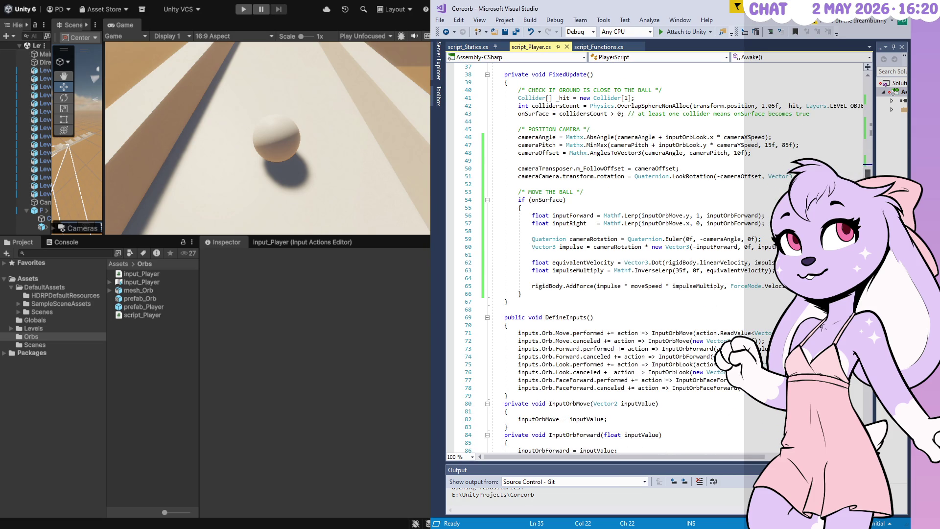
{"action": "left_click", "coordinate": [564, 272]}
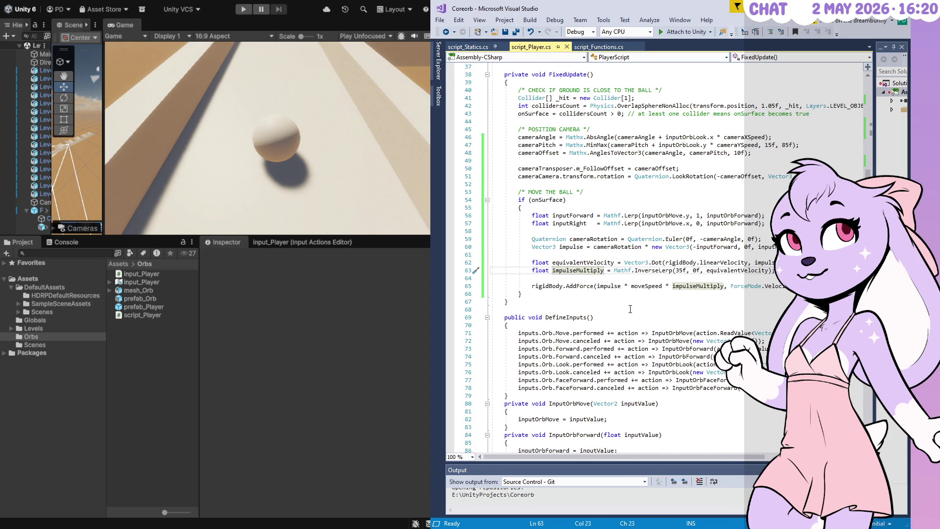
{"action": "key", "text": "End"}
{"action": "key", "text": "Return"}
{"action": "type", "text": "float"}
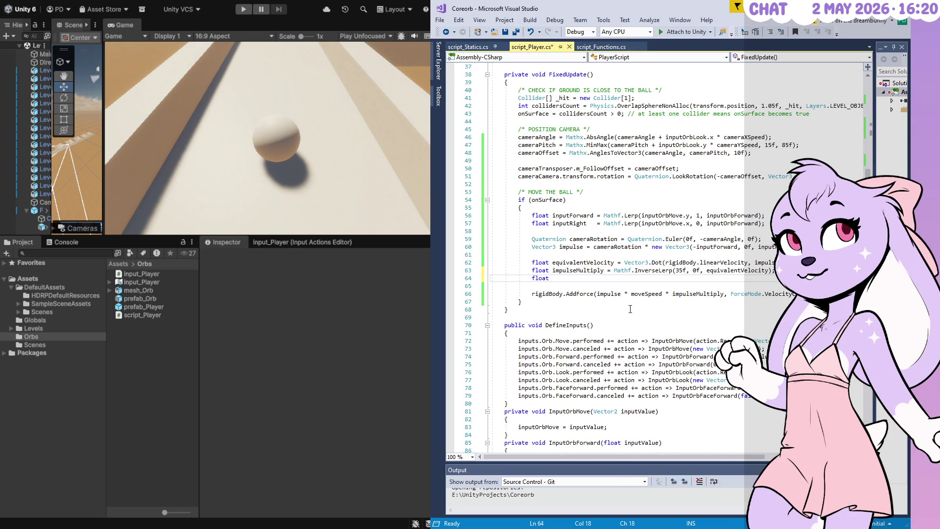
{"action": "type", "text": "in"}
{"action": "type", "text": "mpulseCo"}
{"action": "type", "text": "ntrol"}
{"action": "type", "text": "="}
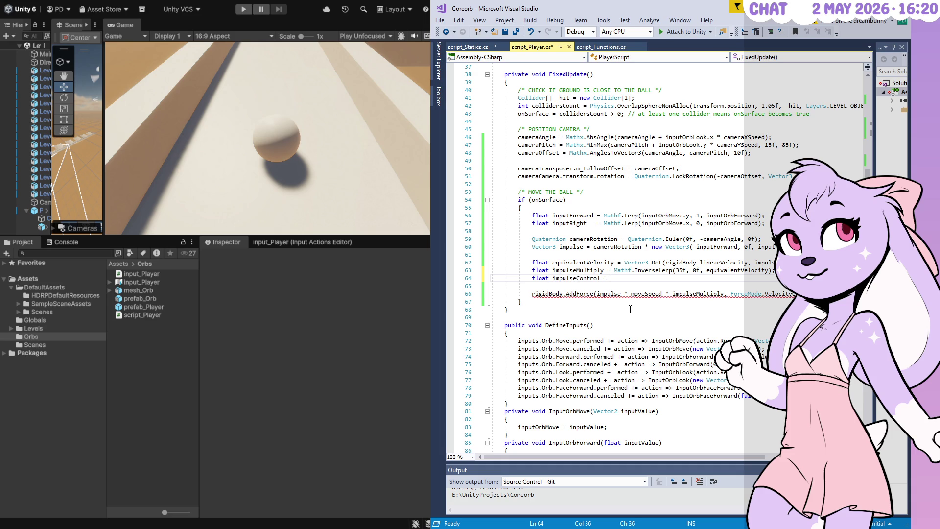
{"action": "type", "text": "Mathf.InverseLerp"}
{"action": "type", "text": "("}
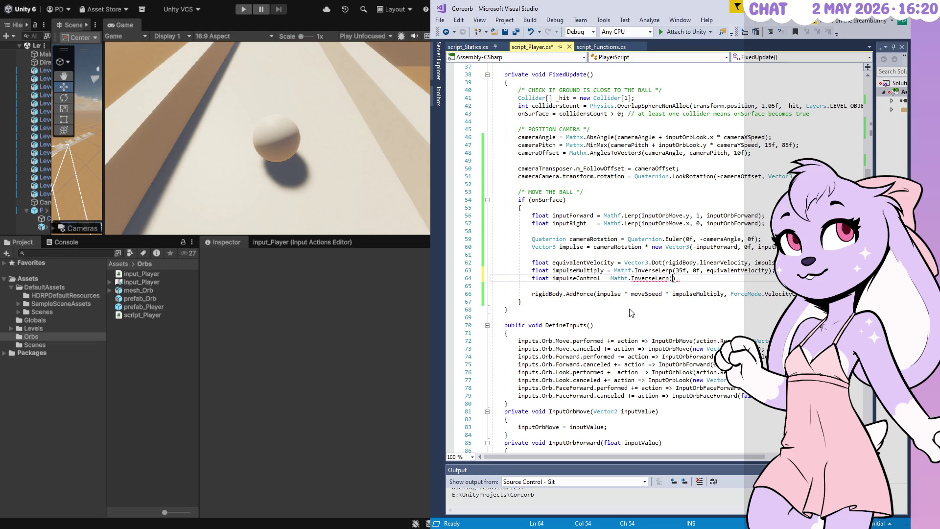
{"action": "type", "text": "4"}
{"action": "key", "text": "BackSpace"}
{"action": "type", "text": "35f, 0f"}
{"action": "key", "text": "BackSpace"}
{"action": "type", "text": ","}
Step: Copy rigidBody.linearVelocity from line 62 into the InverseLerp as its velocity argument
{"action": "key", "text": "Up"}
{"action": "key", "text": "Up"}
{"action": "key", "text": "ctrl+Left"}
{"action": "key", "text": "ctrl+shift+Right"}
{"action": "key", "text": "ctrl+shift+Right"}
{"action": "key", "text": "ctrl+shift+Right"}
{"action": "key", "text": "ctrl+c"}
{"action": "key", "text": "Down"}
{"action": "key", "text": "Down"}
{"action": "key", "text": "ctrl+v"}
{"action": "type", "text": "."}
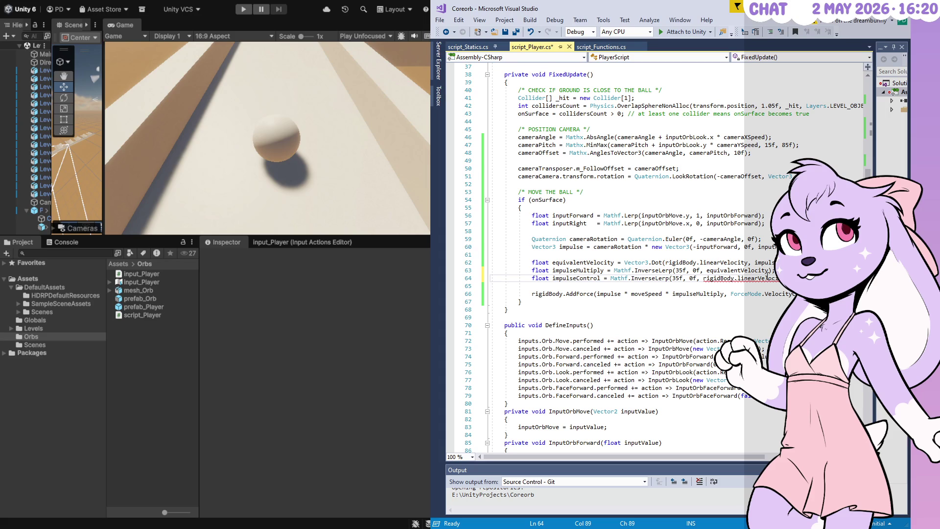
{"action": "key", "text": "BackSpace"}
{"action": "key", "text": "BackSpace"}
{"action": "type", "text": "y.m"}
Step: Wrap the InverseLerp in Mathf.Max with a 0.25f minimum and save
{"action": "double_click", "coordinate": [577, 278]}
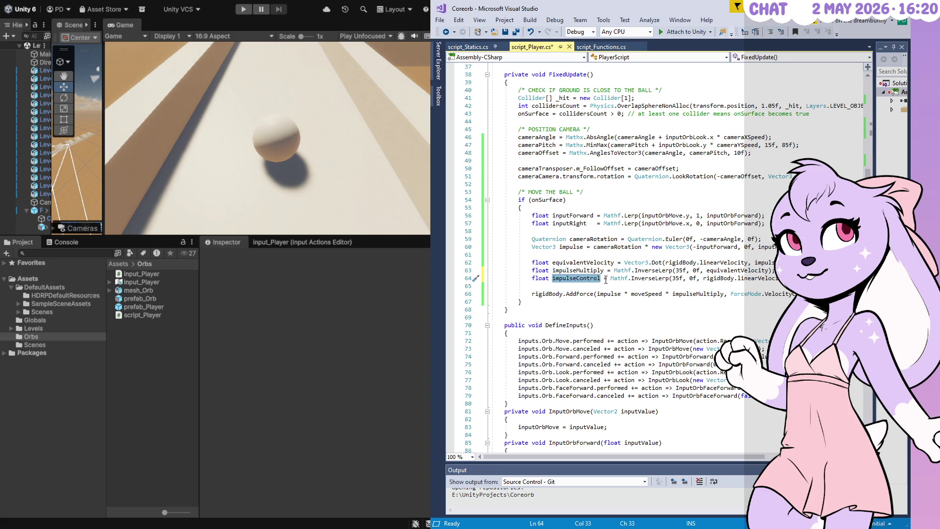
{"action": "left_click", "coordinate": [609, 278]}
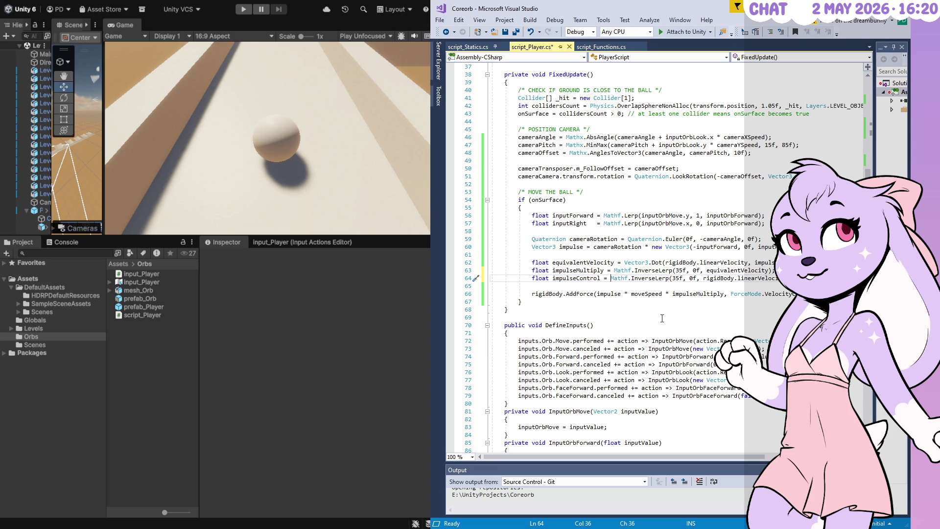
{"action": "type", "text": "Mathf."}
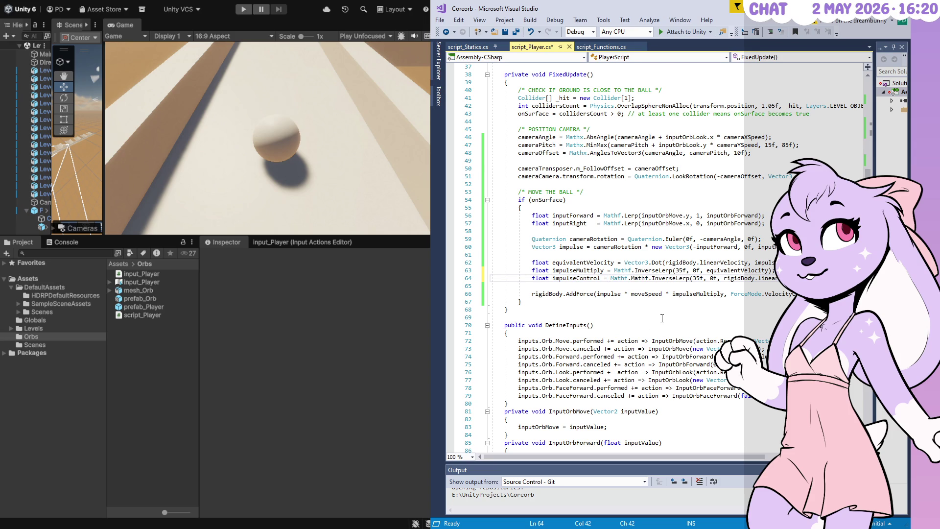
{"action": "type", "text": "Max("}
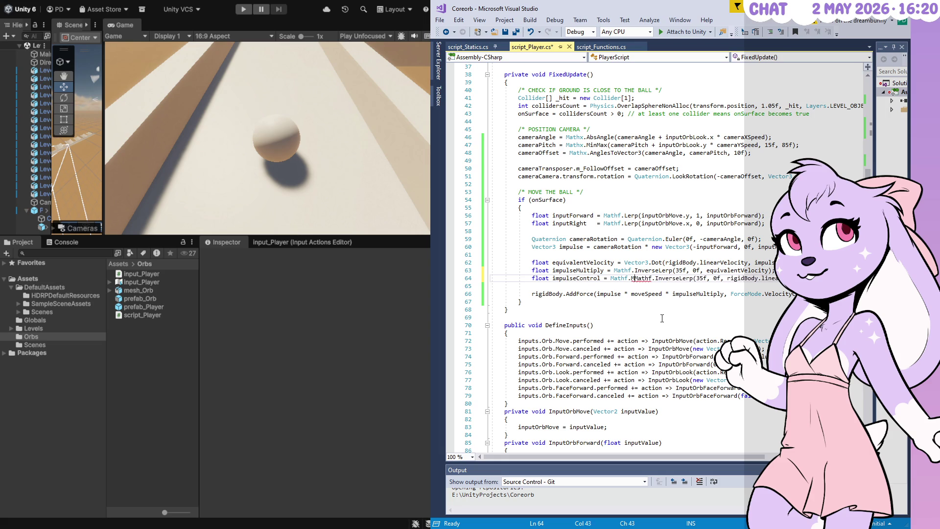
{"action": "key", "text": "End"}
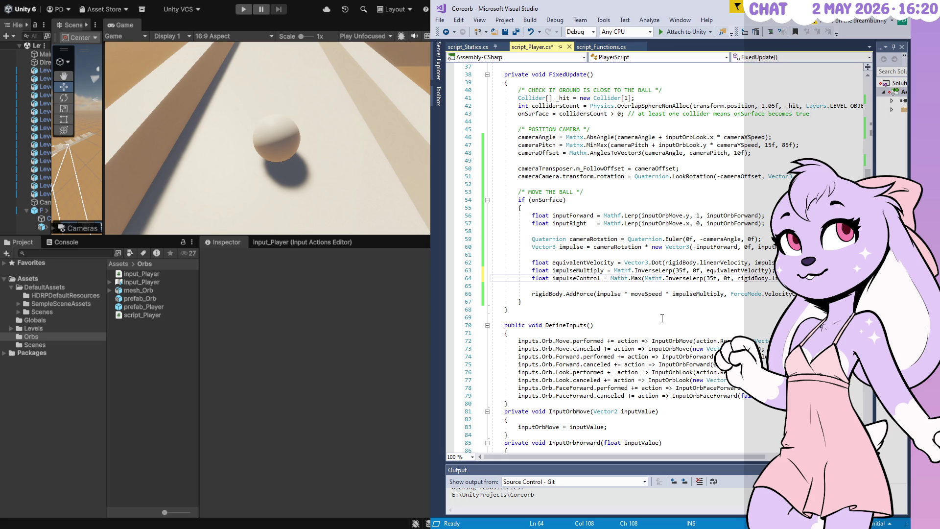
{"action": "type", "text": ","}
{"action": "type", "text": ", "}
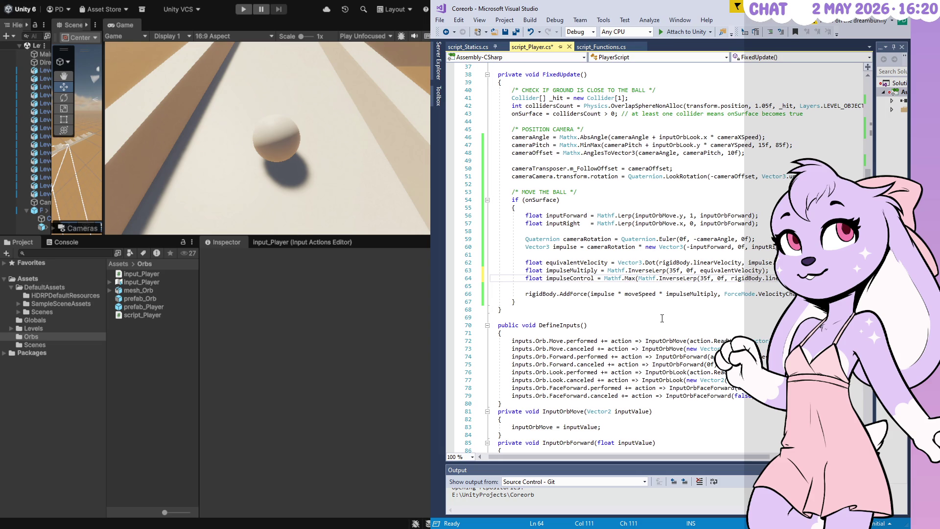
{"action": "type", "text": "0.25f"}
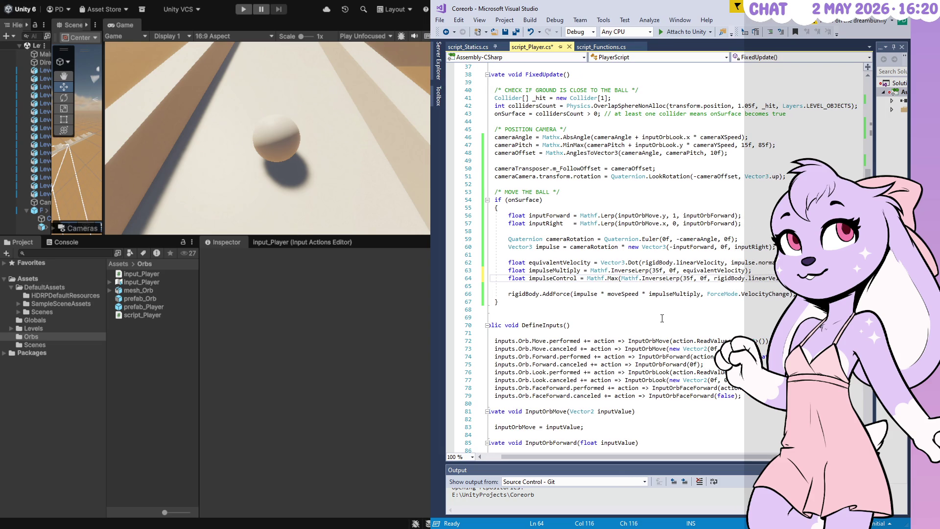
{"action": "key", "text": "ctrl+s"}
Step: Multiply the AddForce impulse by impulseControl and save the script
{"action": "double_click", "coordinate": [566, 278]}
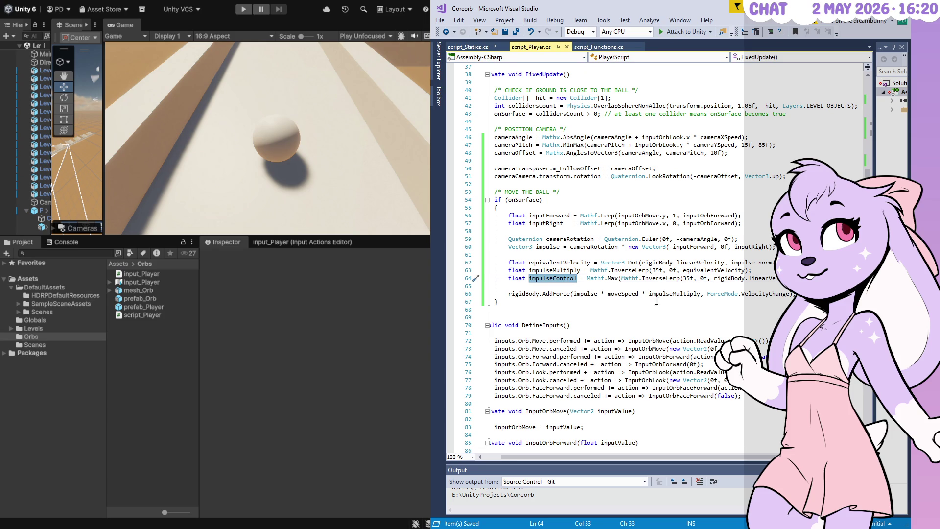
{"action": "left_click", "coordinate": [700, 294]}
{"action": "type", "text": "* impulseControl"}
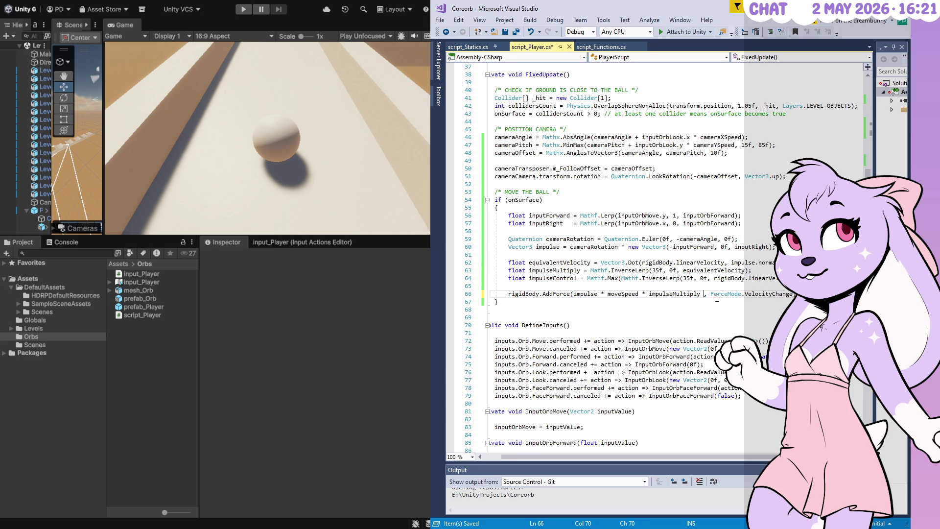
{"action": "key", "text": "ctrl+s"}
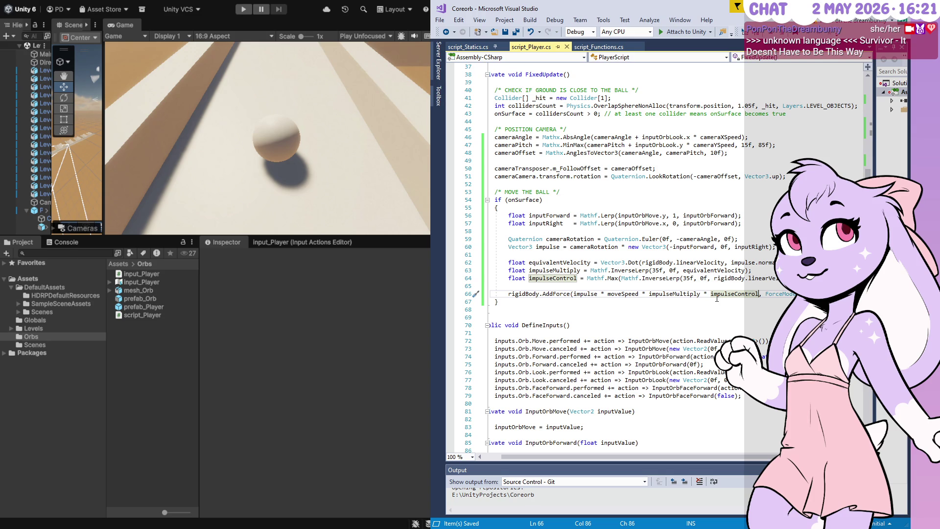
{"action": "left_click", "coordinate": [860, 278]}
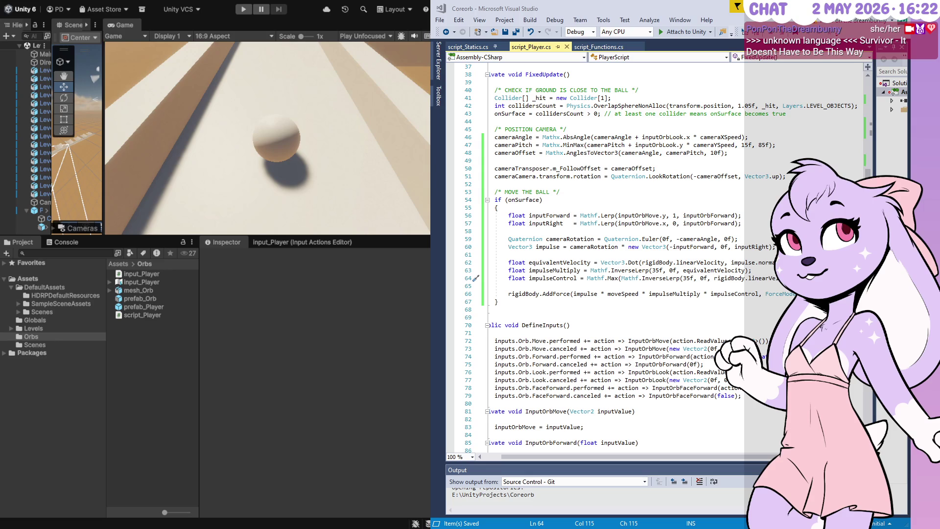
{"action": "left_click", "coordinate": [647, 300]}
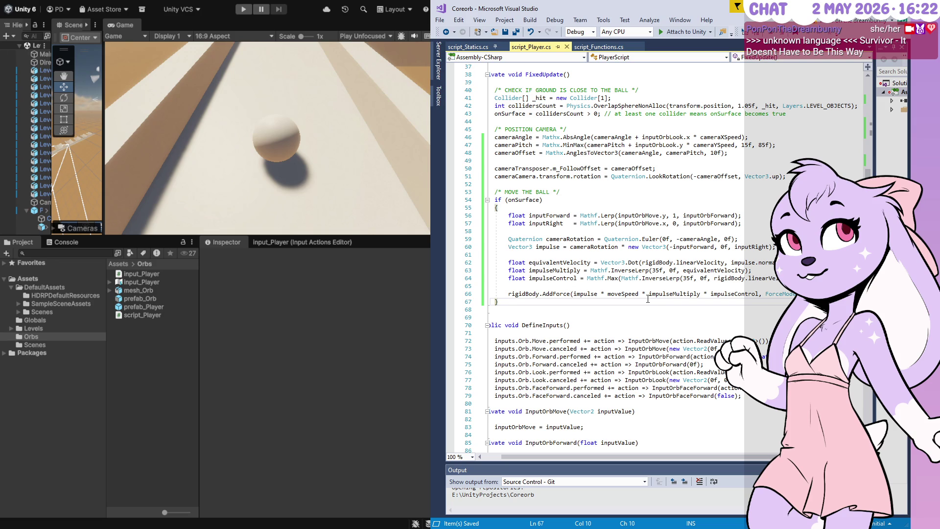
{"action": "left_click", "coordinate": [615, 278]}
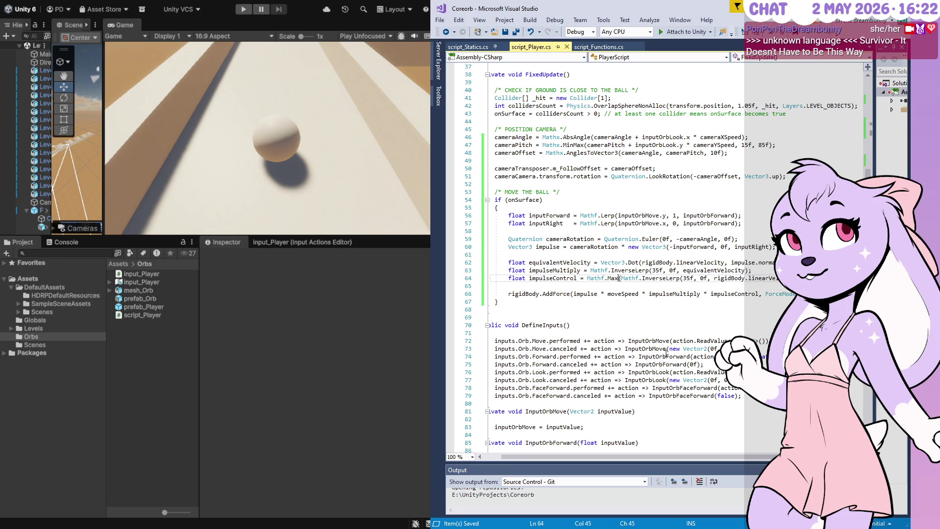
Step: Add a blank line after line 64, then remove it again
{"action": "key", "text": "End"}
{"action": "key", "text": "Return"}
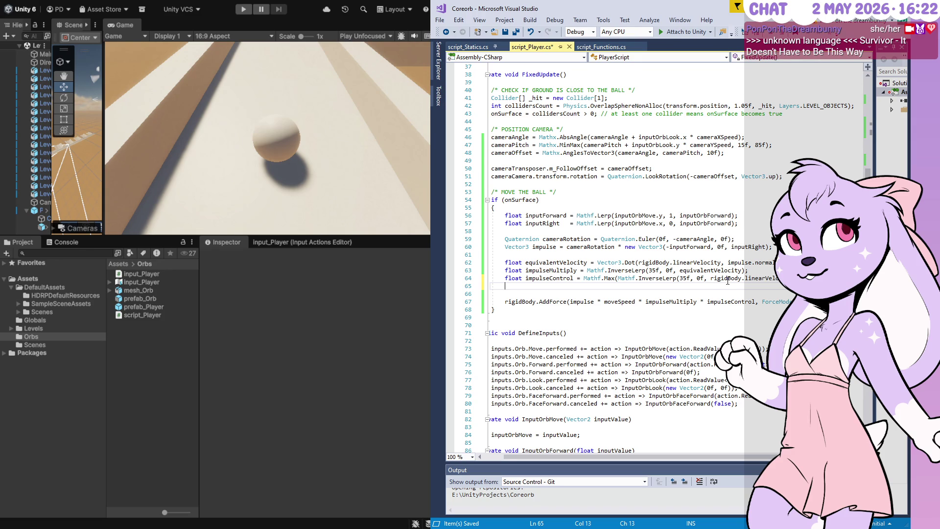
{"action": "key", "text": "Home"}
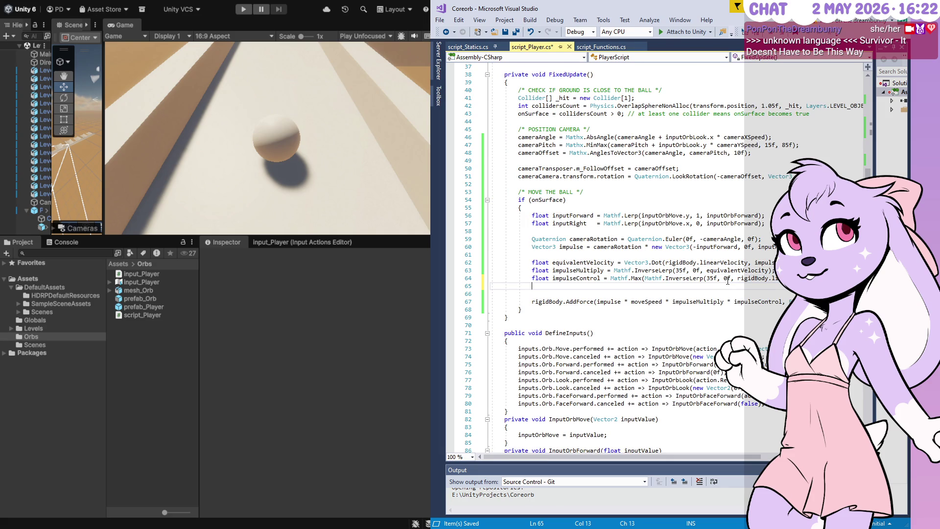
{"action": "key", "text": "BackSpace"}
Step: Replace the '*' on line 66 with Mathf.Min(impulseMultiply, impulseControl) and save
{"action": "left_click", "coordinate": [645, 293]}
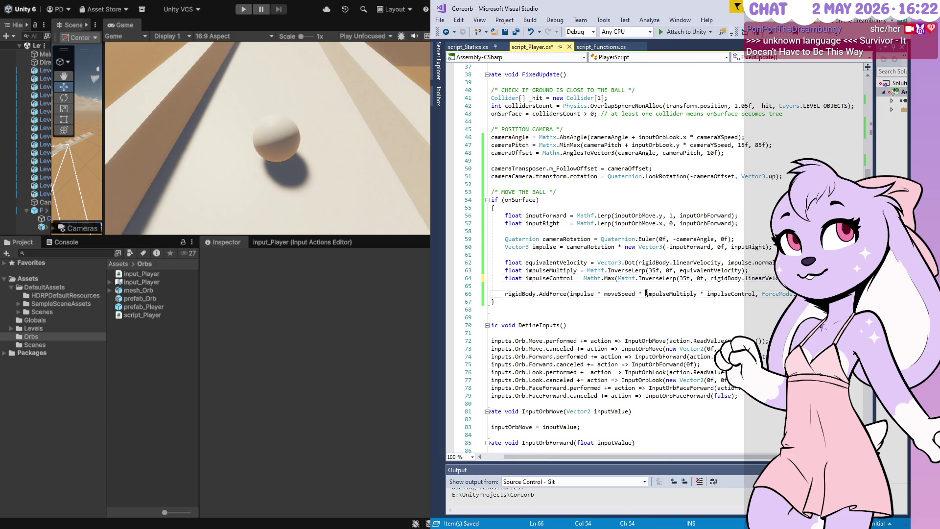
{"action": "type", "text": "Mathf.Min("}
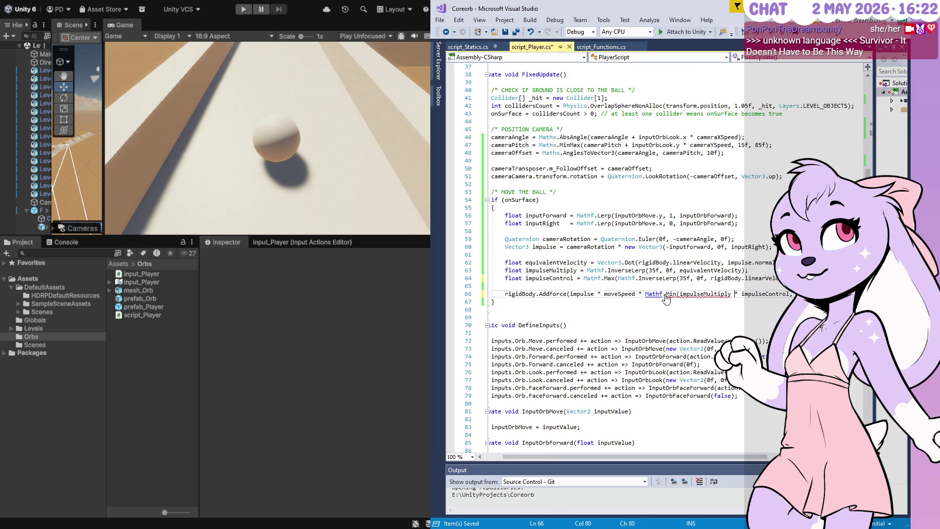
{"action": "key", "text": "ctrl+Right"}
{"action": "key", "text": "BackSpace"}
{"action": "key", "text": "Delete"}
{"action": "key", "text": "Delete"}
{"action": "type", "text": ","}
{"action": "key", "text": "ctrl+Right"}
{"action": "type", "text": ")"}
{"action": "key", "text": "End"}
{"action": "key", "text": "Home"}
{"action": "key", "text": "Home"}
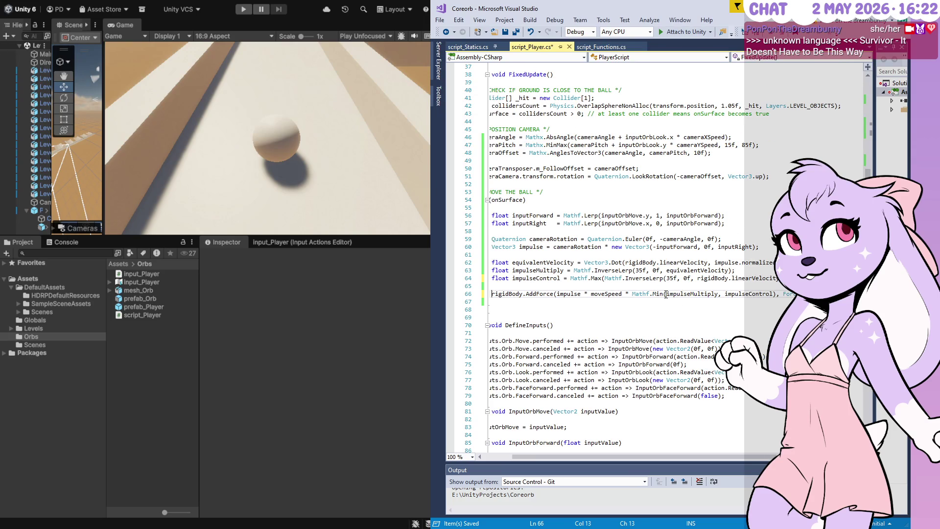
{"action": "key", "text": "ctrl+s"}
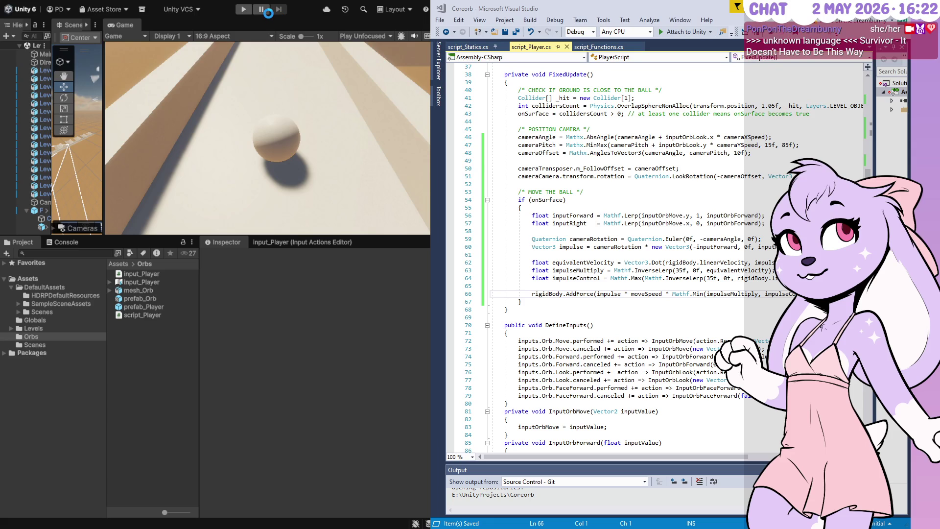
{"action": "left_click", "coordinate": [244, 10]}
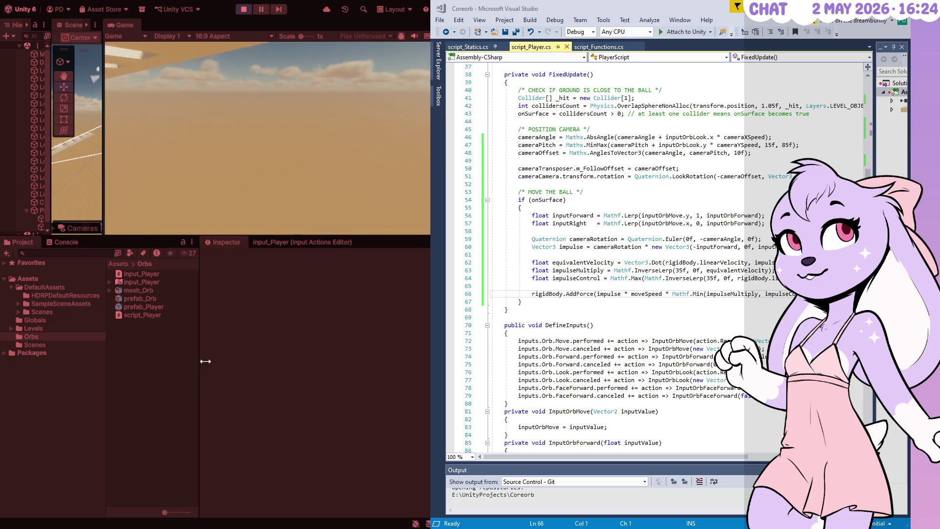
{"action": "key", "text": "ctrl+p"}
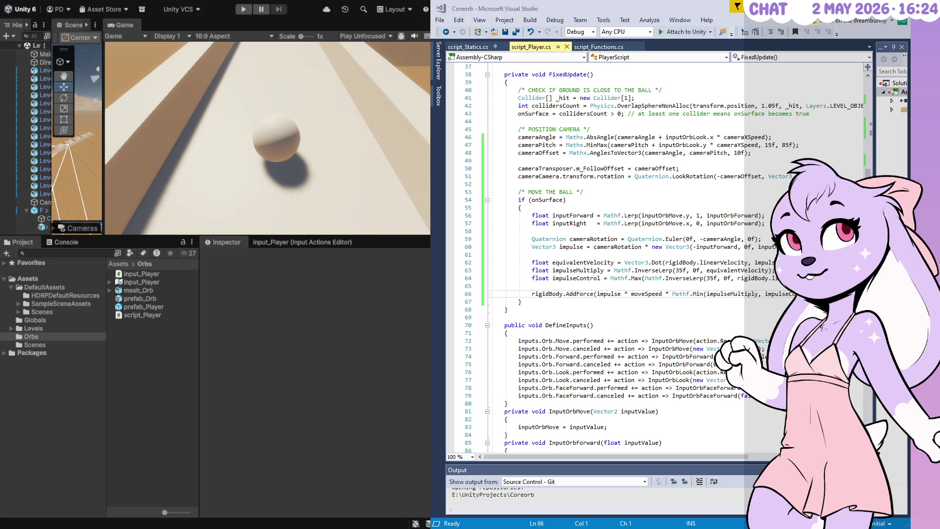
{"action": "mouse_move", "coordinate": [726, 456]}
{"action": "left_mouse_down"}
{"action": "mouse_move", "coordinate": [779, 456]}
{"action": "mouse_move", "coordinate": [720, 457]}
{"action": "left_mouse_up"}
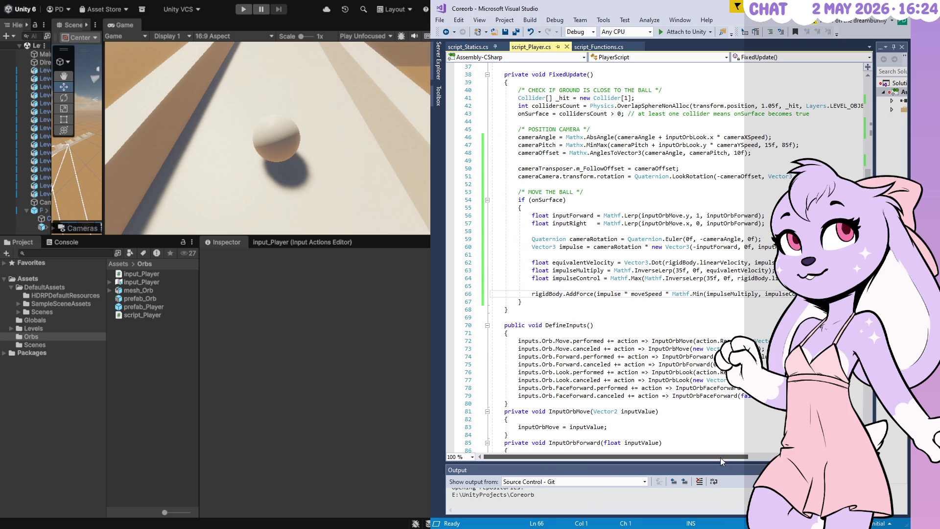
{"action": "mouse_move", "coordinate": [721, 461]}
{"action": "left_mouse_down"}
{"action": "mouse_move", "coordinate": [763, 461]}
{"action": "mouse_move", "coordinate": [650, 461]}
{"action": "left_mouse_up"}
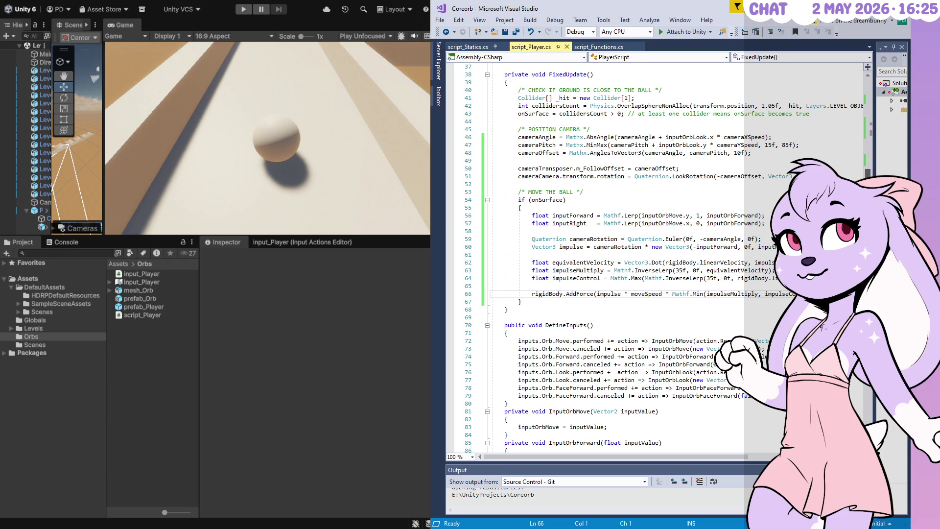
{"action": "scroll", "coordinate": [726, 282], "scroll_direction": "up", "scroll_amount": 5}
{"action": "scroll", "coordinate": [722, 313], "scroll_direction": "down", "scroll_amount": 1}
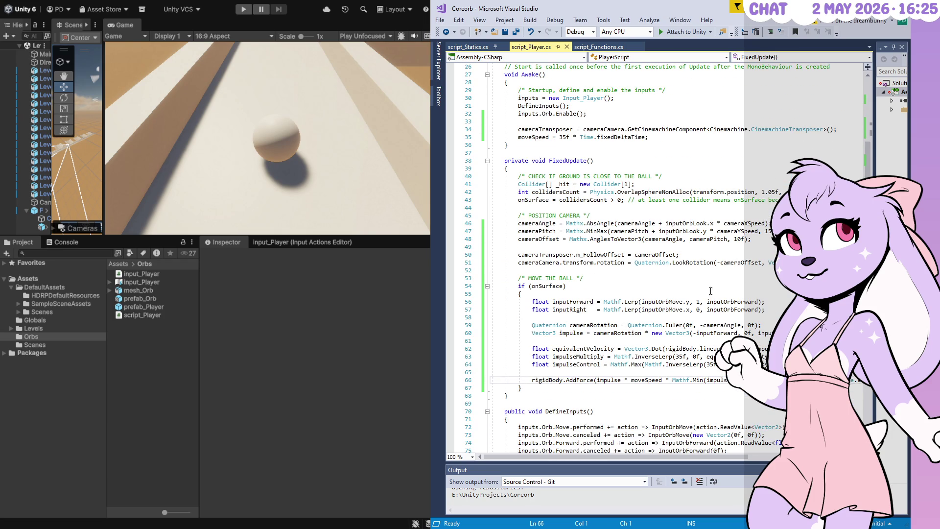
Step: Change the 35 speed values on lines 35, 63 and 64 to 45 and save
{"action": "left_click", "coordinate": [563, 137]}
{"action": "key", "text": "BackSpace"}
{"action": "type", "text": "4"}
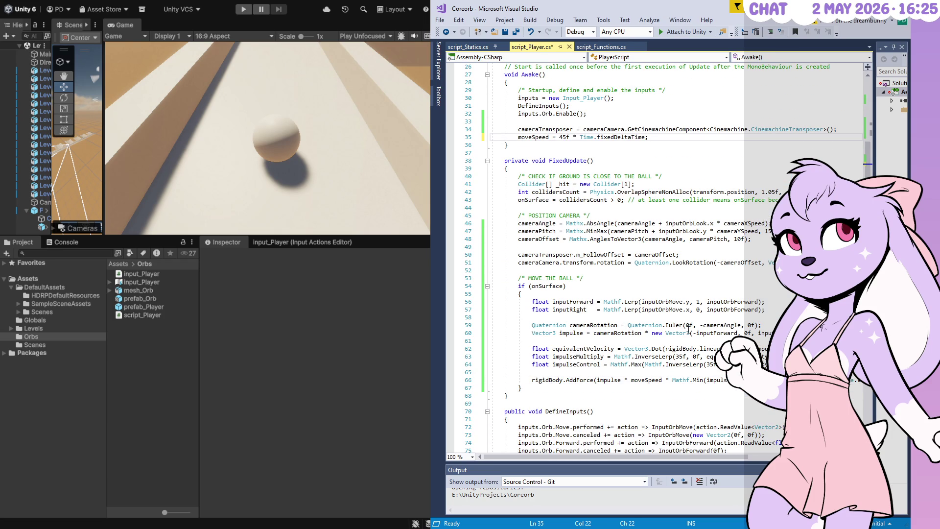
{"action": "left_click", "coordinate": [680, 356]}
{"action": "key", "text": "BackSpace"}
{"action": "type", "text": "4"}
{"action": "left_click", "coordinate": [711, 364]}
{"action": "key", "text": "BackSpace"}
{"action": "type", "text": "4"}
{"action": "key", "text": "ctrl+s"}
Step: Recompile in Unity, play-test the faster ball twice, and stop Play mode
{"action": "left_click", "coordinate": [382, 331]}
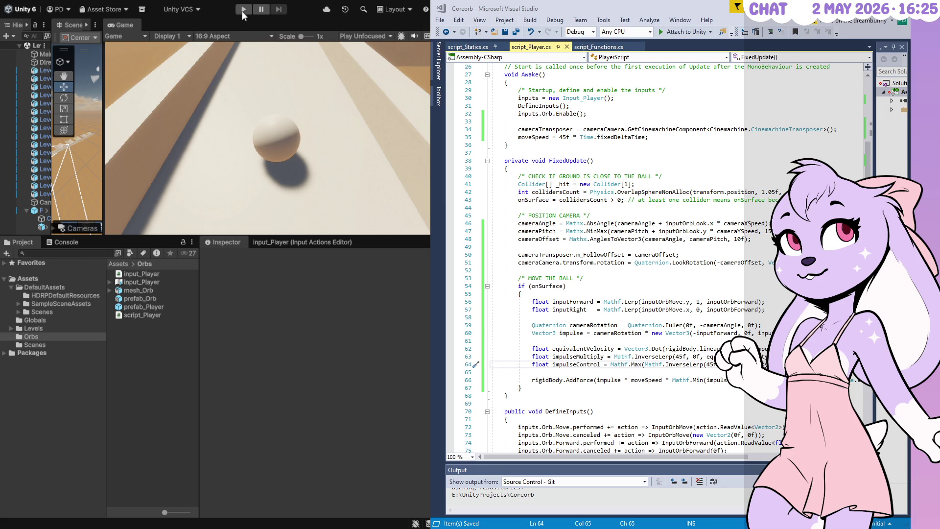
{"action": "left_click", "coordinate": [245, 10]}
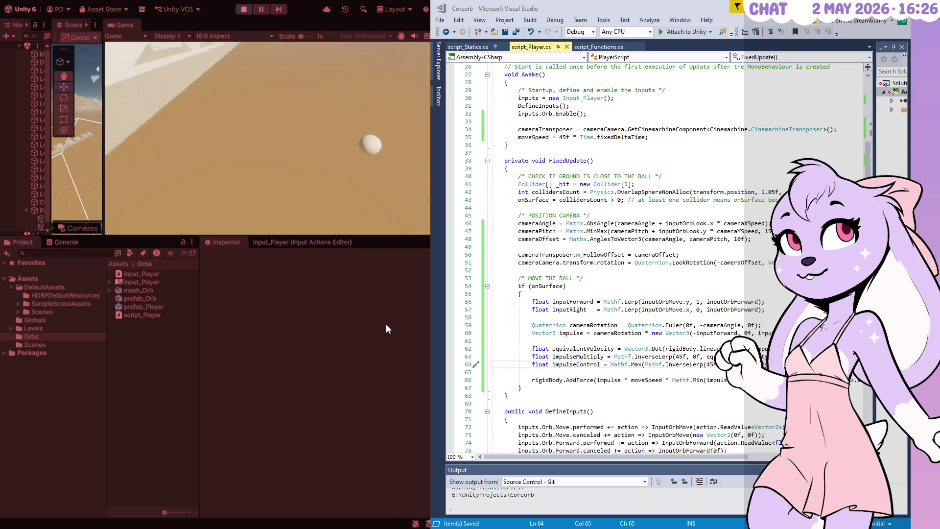
{"action": "left_click", "coordinate": [243, 9]}
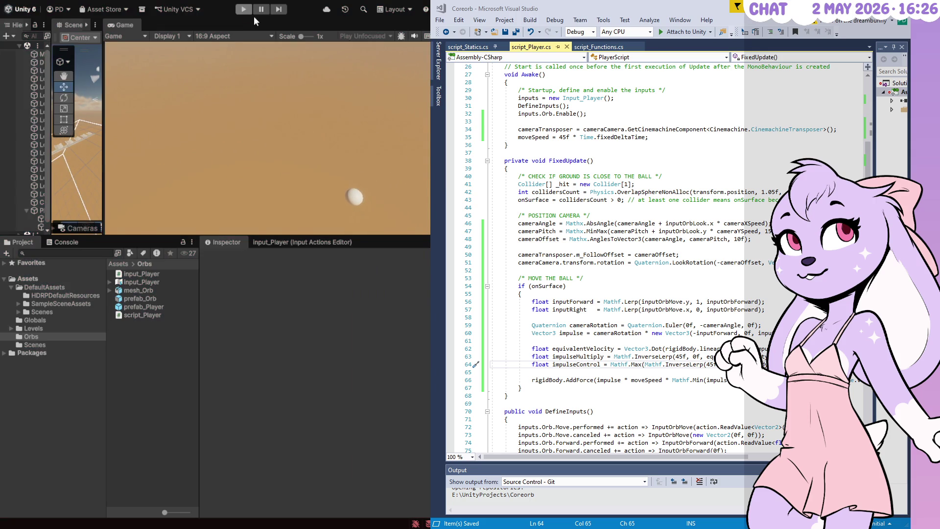
{"action": "left_click", "coordinate": [245, 10]}
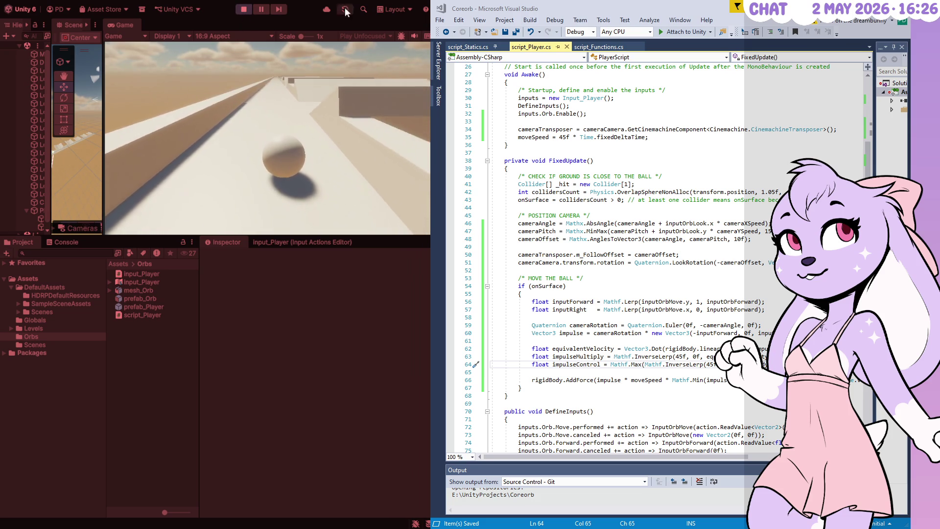
{"action": "left_click", "coordinate": [243, 9]}
Step: Change the 45 speed values on lines 35, 63 and 64 to 40
{"action": "left_click", "coordinate": [561, 137]}
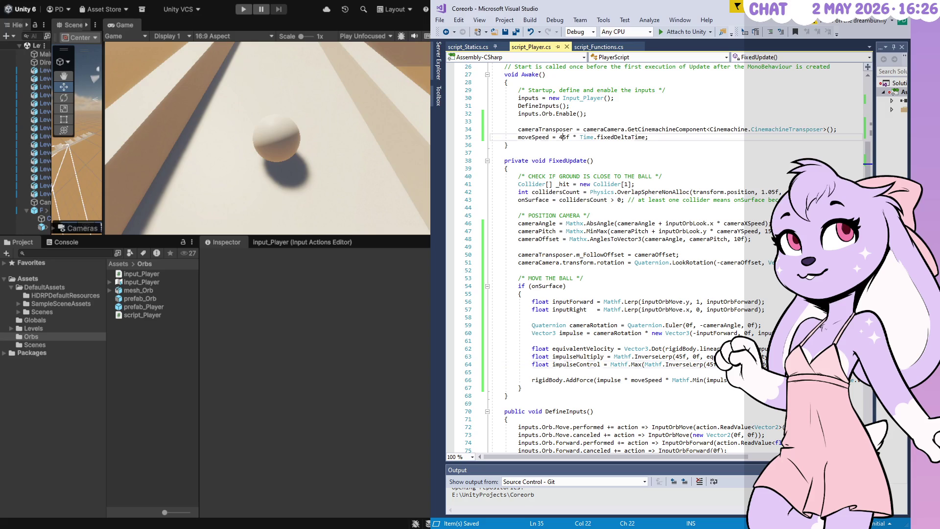
{"action": "key", "text": "Delete"}
{"action": "type", "text": "0"}
{"action": "left_click", "coordinate": [681, 356]}
{"action": "key", "text": "Delete"}
{"action": "type", "text": "0"}
{"action": "left_click", "coordinate": [707, 364]}
{"action": "key", "text": "Delete"}
{"action": "type", "text": "0"}
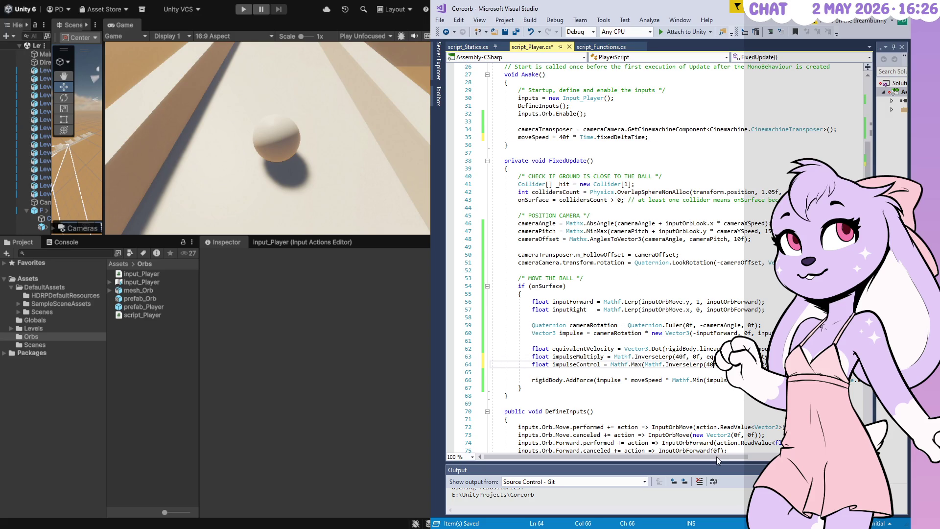
Step: Save script_Player.cs and return to Unity so it recompiles
{"action": "scroll", "coordinate": [692, 458], "scroll_direction": "right", "scroll_amount": 4}
{"action": "key", "text": "End"}
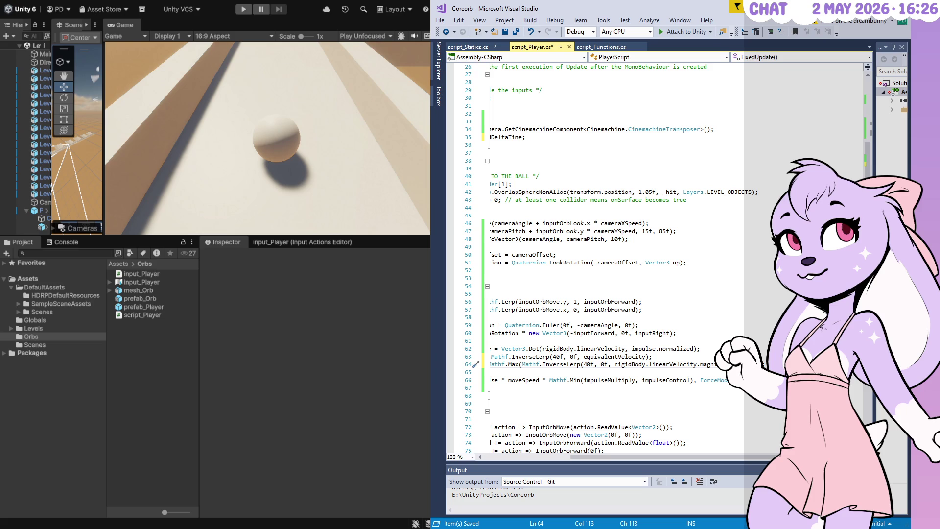
{"action": "key", "text": "Left"}
{"action": "key", "text": "ctrl+s"}
{"action": "left_click", "coordinate": [354, 374]}
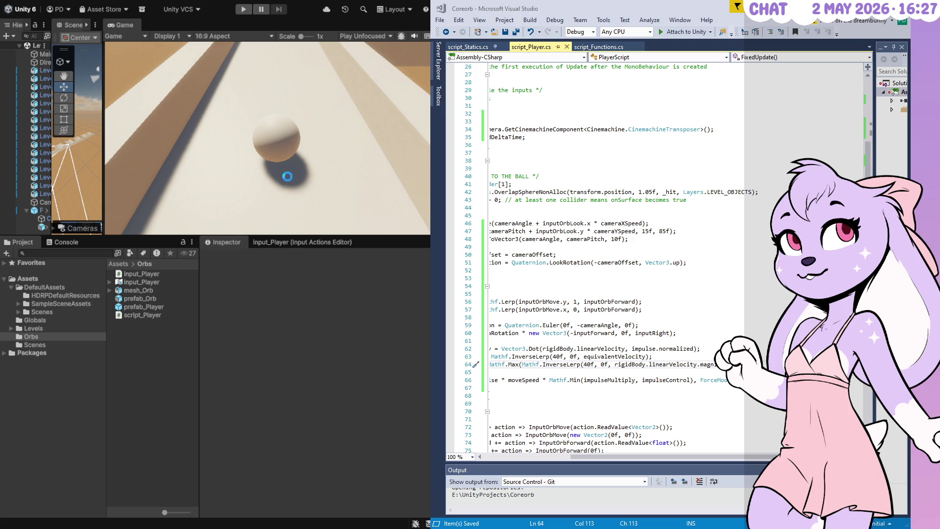
{"action": "left_click", "coordinate": [244, 9]}
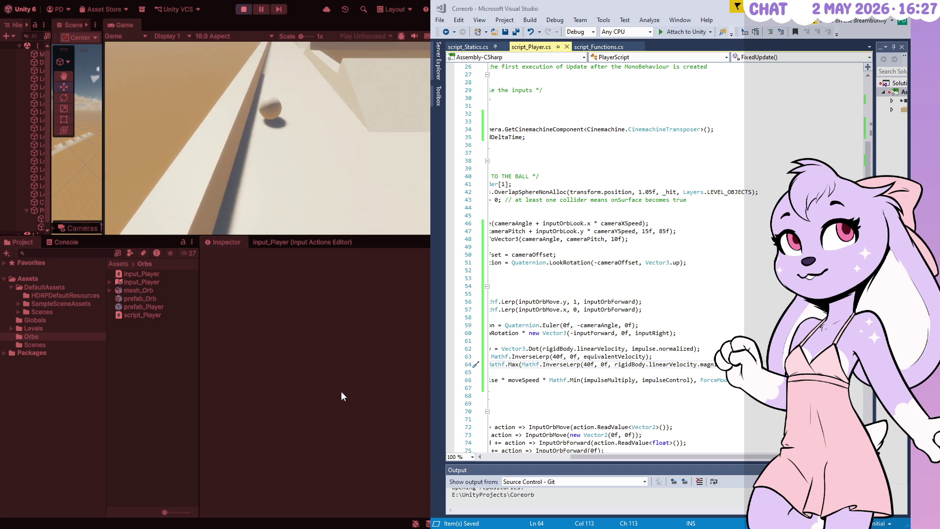
{"action": "left_click", "coordinate": [245, 10]}
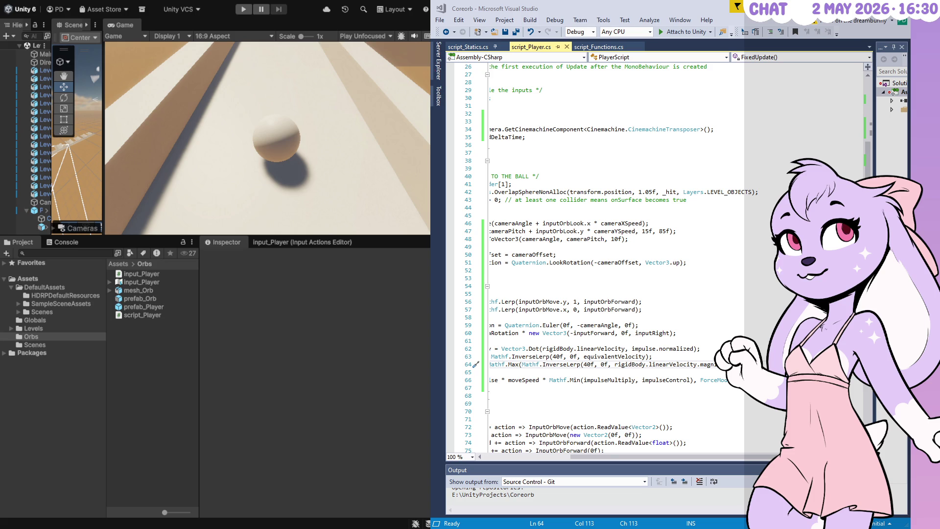
{"action": "key", "text": "alt+Tab"}
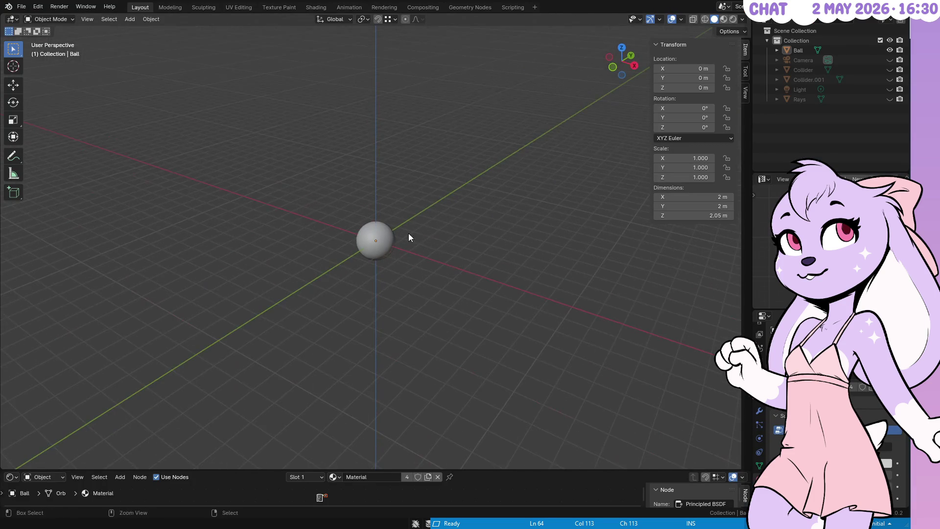
Step: Select the Ball sphere, inspect its mesh in Edit Mode, and return to Object Mode
{"action": "scroll", "coordinate": [478, 140], "scroll_direction": "up", "scroll_amount": 8}
{"action": "left_click", "coordinate": [418, 205]}
{"action": "key", "text": "Tab"}
{"action": "mouse_move", "coordinate": [417, 202]}
{"action": "left_mouse_down"}
{"action": "mouse_move", "coordinate": [676, 218]}
{"action": "mouse_move", "coordinate": [630, 279]}
{"action": "mouse_move", "coordinate": [632, 321]}
{"action": "mouse_move", "coordinate": [408, 208]}
{"action": "mouse_move", "coordinate": [458, 210]}
{"action": "left_mouse_up"}
{"action": "left_click", "coordinate": [632, 321]}
{"action": "key", "text": "Tab"}
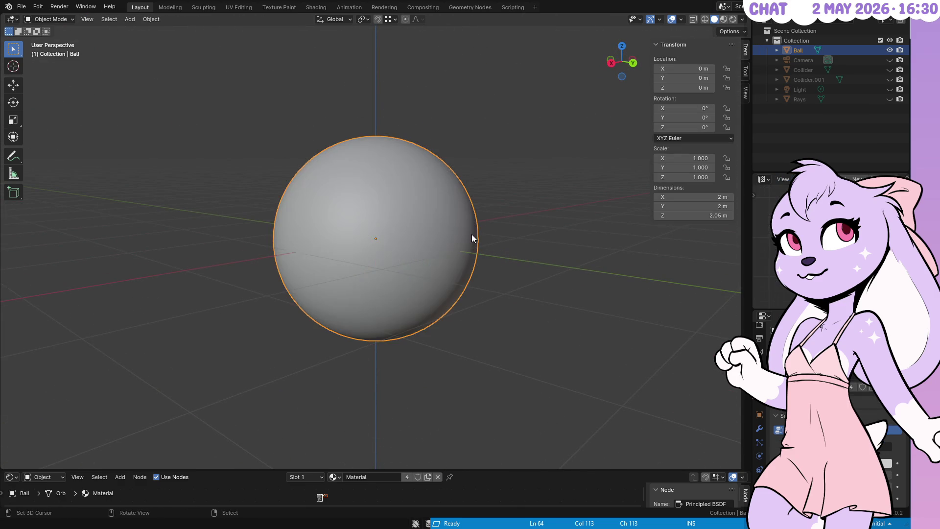
Step: Duplicate Ball in place, hide the original, and rename the copy Ball.Med for mesh editing
{"action": "key", "text": "shift+d"}
{"action": "key", "text": "Escape"}
{"action": "left_click", "coordinate": [889, 50]}
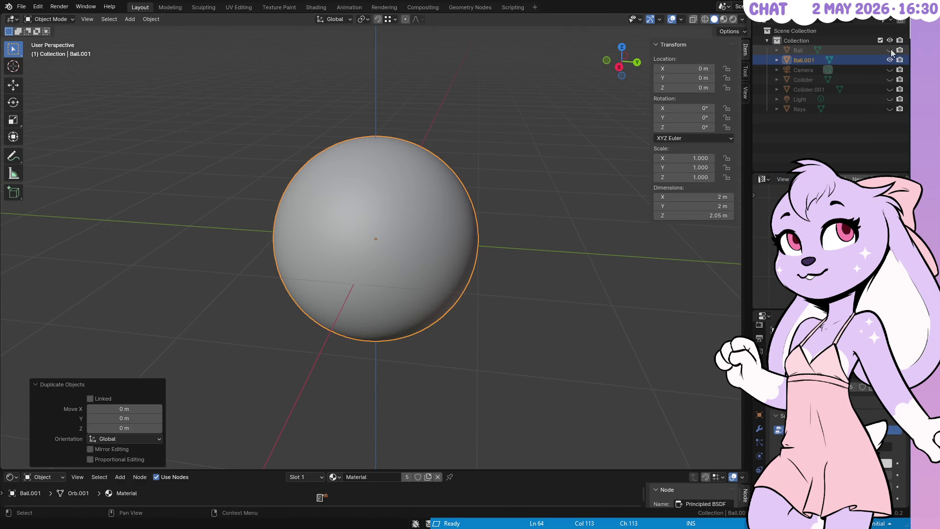
{"action": "key", "text": "F2"}
{"action": "key", "text": "BackSpace"}
{"action": "key", "text": "BackSpace"}
{"action": "key", "text": "BackSpace"}
{"action": "type", "text": "Med"}
{"action": "key", "text": "Return"}
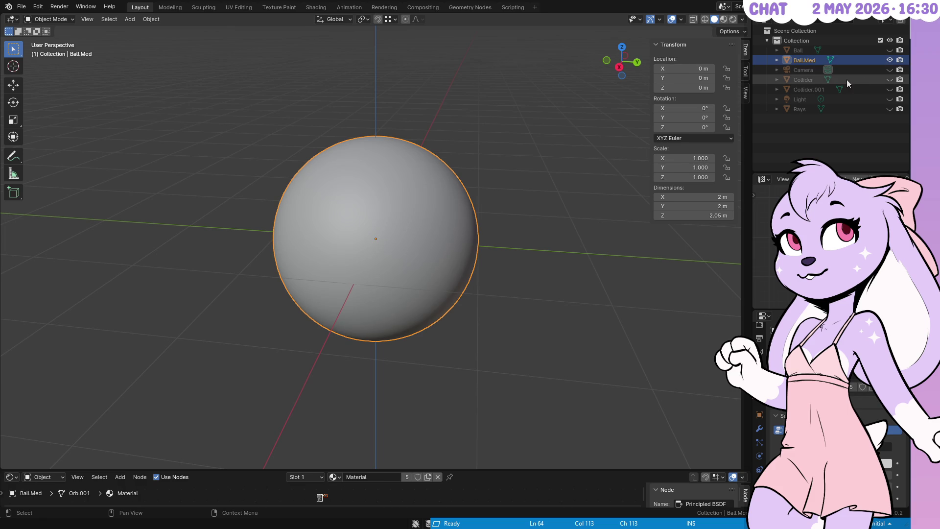
{"action": "key", "text": "Tab"}
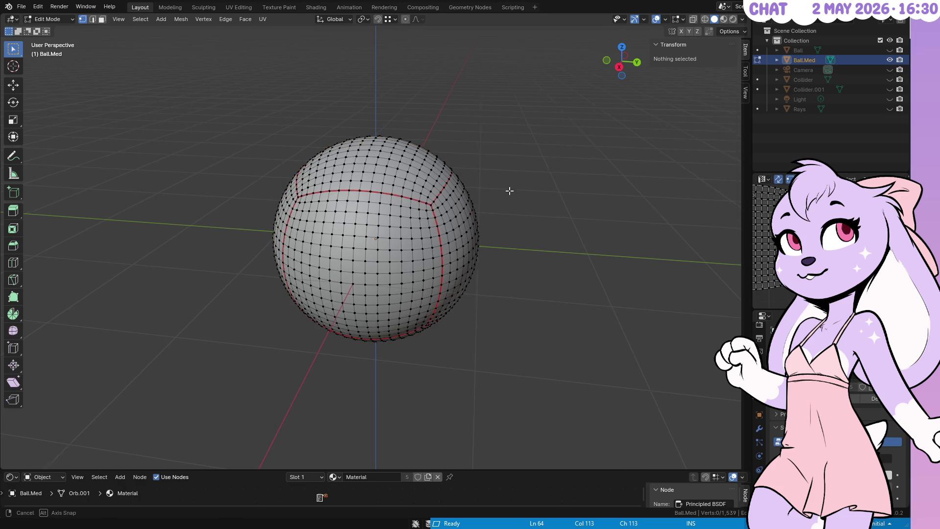
Step: Select alternating vertical edge loops across the front of Ball.Med
{"action": "scroll", "coordinate": [411, 188], "scroll_direction": "up", "scroll_amount": 2}
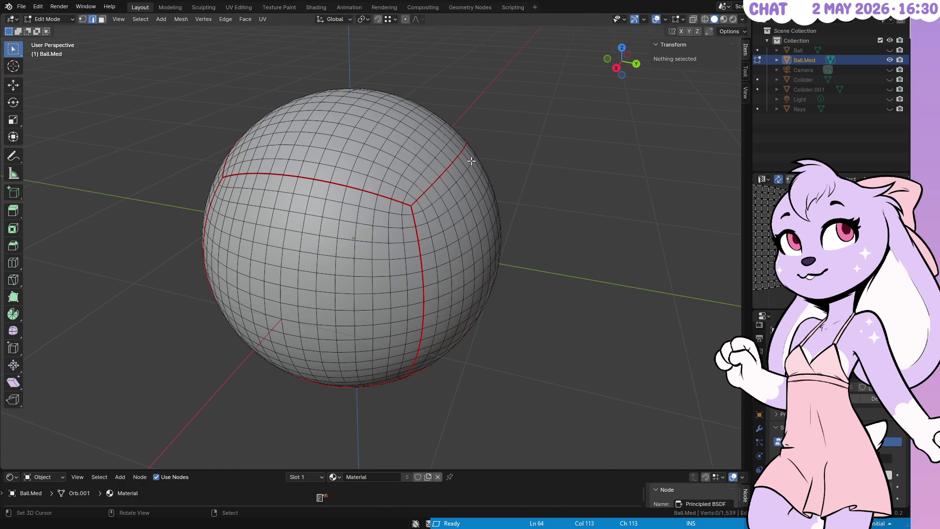
{"action": "left_click", "coordinate": [412, 190], "text": "alt"}
{"action": "left_click", "coordinate": [414, 202], "text": "alt+shift"}
{"action": "left_click", "coordinate": [424, 215], "text": "alt+shift"}
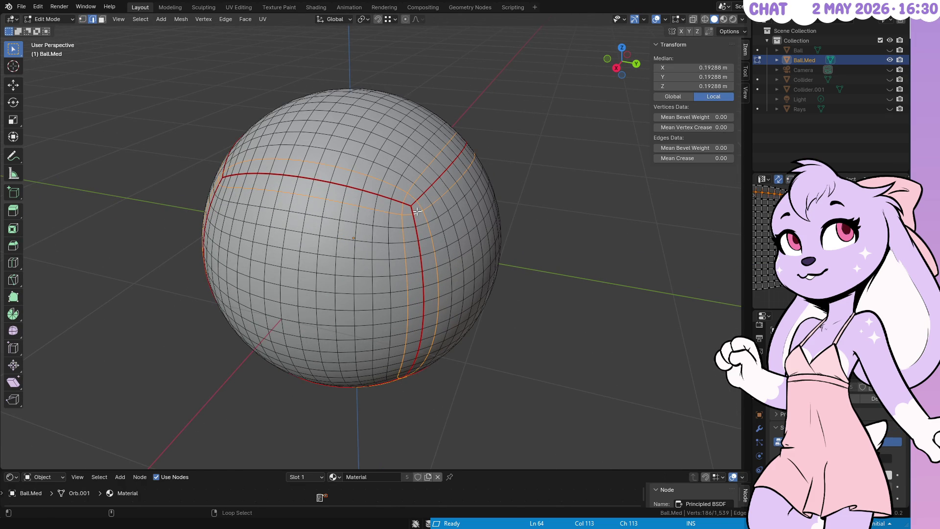
{"action": "left_click", "coordinate": [447, 214], "text": "alt+shift"}
{"action": "left_click", "coordinate": [474, 221], "text": "alt+shift"}
{"action": "left_click", "coordinate": [395, 232], "text": "alt+shift"}
{"action": "left_click", "coordinate": [450, 251], "text": "alt+shift"}
{"action": "left_click", "coordinate": [421, 255], "text": "alt+shift"}
{"action": "left_click", "coordinate": [386, 254], "text": "alt+shift"}
{"action": "left_click", "coordinate": [351, 255], "text": "alt+shift"}
{"action": "left_click", "coordinate": [315, 255], "text": "alt+shift"}
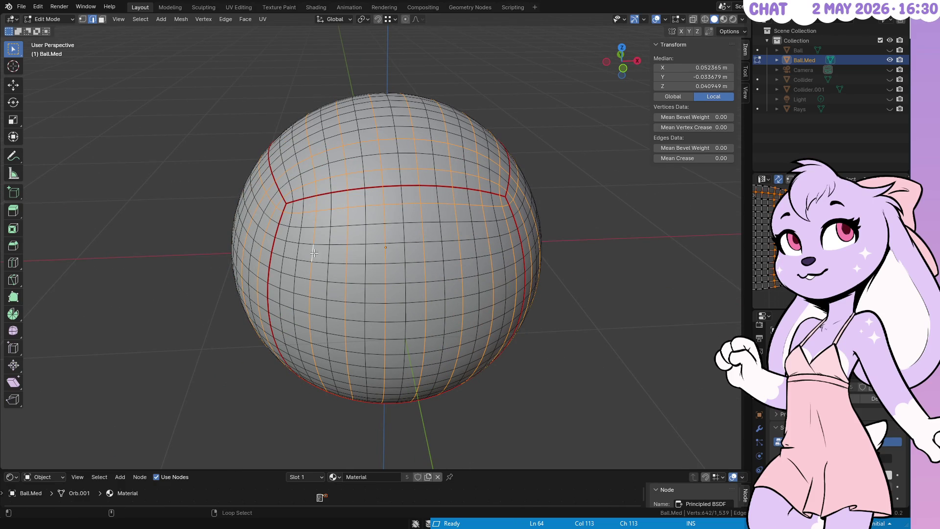
{"action": "left_click", "coordinate": [292, 252], "text": "alt+shift"}
Step: Add every other horizontal edge loop from the top to the bottom of the sphere
{"action": "left_click", "coordinate": [444, 171], "text": "alt+shift"}
{"action": "left_click", "coordinate": [450, 204], "text": "alt+shift"}
{"action": "left_click", "coordinate": [451, 239], "text": "alt+shift"}
{"action": "left_click", "coordinate": [453, 277], "text": "alt+shift"}
{"action": "left_click", "coordinate": [453, 313], "text": "alt+shift"}
{"action": "left_click", "coordinate": [442, 338], "text": "alt+shift"}
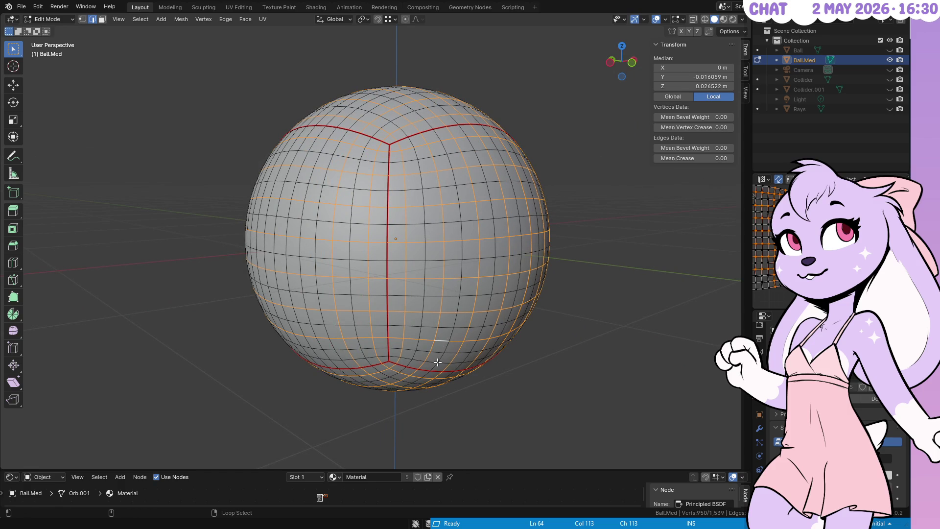
{"action": "left_click", "coordinate": [435, 362], "text": "alt+shift"}
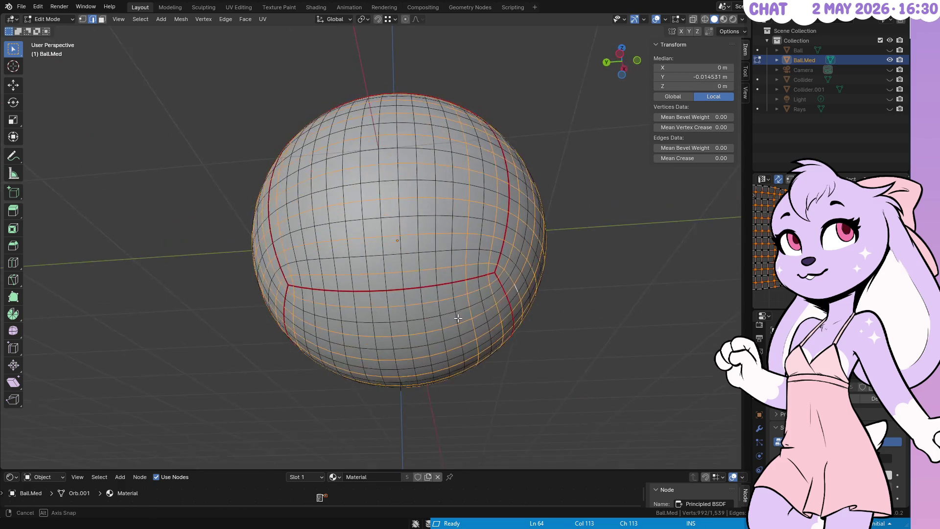
Step: Add the remaining alternating vertical loops on the far side and check the selection all around
{"action": "left_click", "coordinate": [439, 309], "text": "alt+shift"}
{"action": "left_click", "coordinate": [405, 314], "text": "alt+shift"}
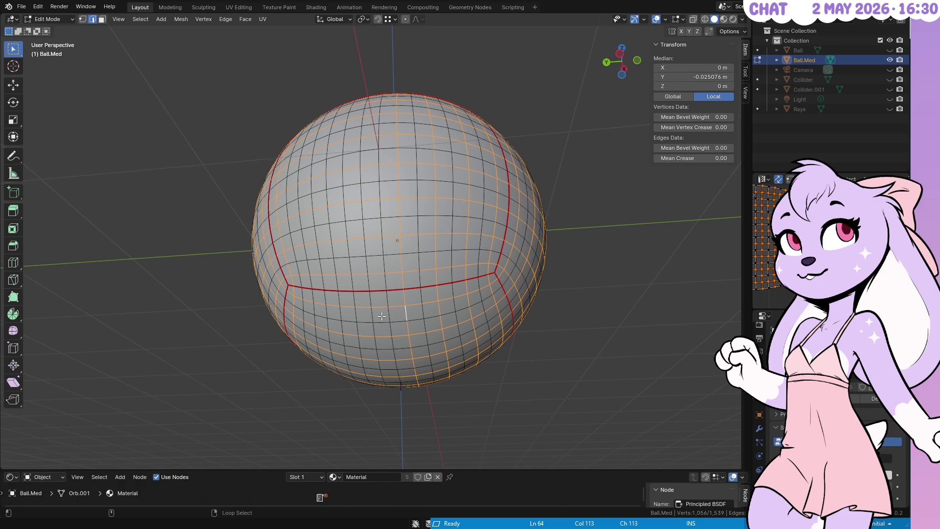
{"action": "left_click", "coordinate": [373, 313], "text": "alt+shift"}
{"action": "left_click", "coordinate": [340, 312], "text": "alt+shift"}
{"action": "left_click", "coordinate": [314, 309], "text": "alt+shift"}
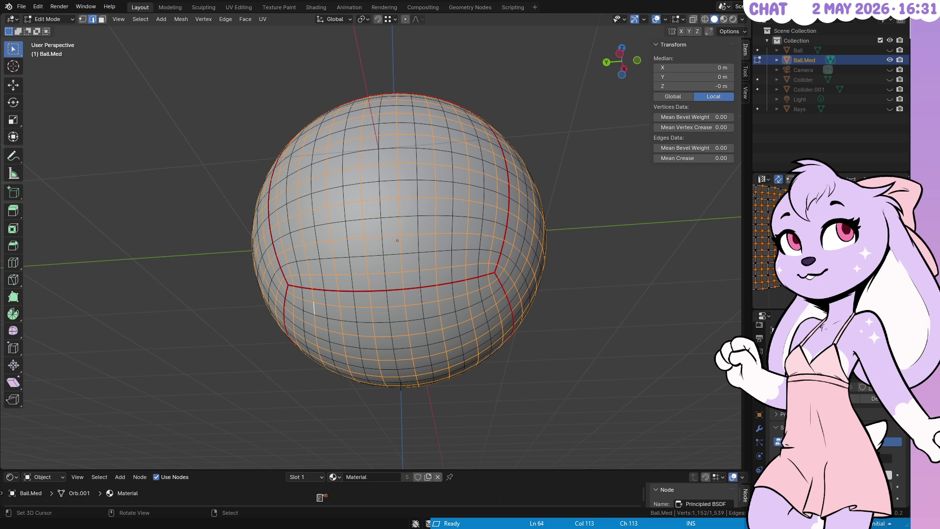
{"action": "mouse_move", "coordinate": [484, 264]}
{"action": "left_mouse_down"}
{"action": "mouse_move", "coordinate": [612, 281]}
{"action": "mouse_move", "coordinate": [610, 310]}
{"action": "mouse_move", "coordinate": [535, 168]}
{"action": "mouse_move", "coordinate": [532, 111]}
{"action": "left_mouse_up"}
Step: Dissolve the selected edge loops on Ball.Med, then show the original Ball and hide Ball.Med
{"action": "key", "text": "x"}
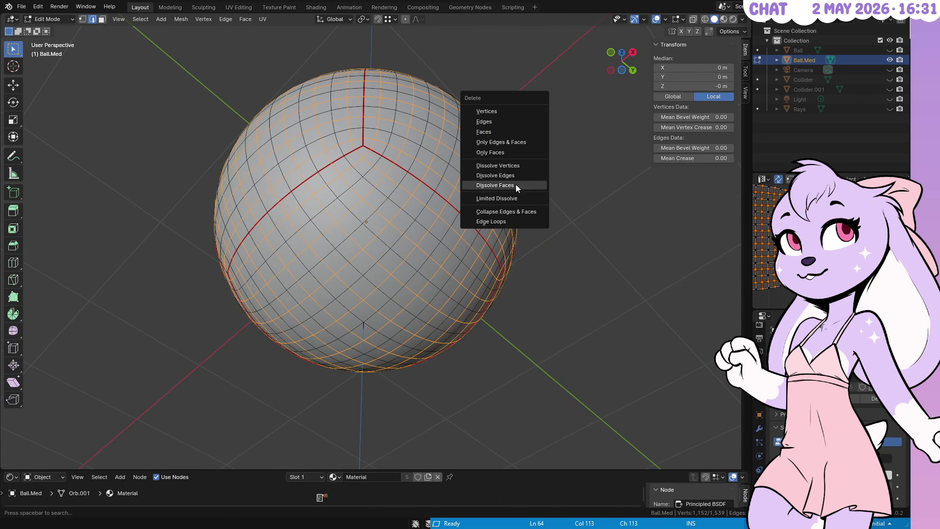
{"action": "left_click", "coordinate": [515, 175]}
{"action": "key", "text": "Tab"}
{"action": "mouse_move", "coordinate": [501, 159]}
{"action": "left_mouse_down"}
{"action": "mouse_move", "coordinate": [424, 202]}
{"action": "mouse_move", "coordinate": [324, 237]}
{"action": "mouse_move", "coordinate": [389, 228]}
{"action": "left_mouse_up"}
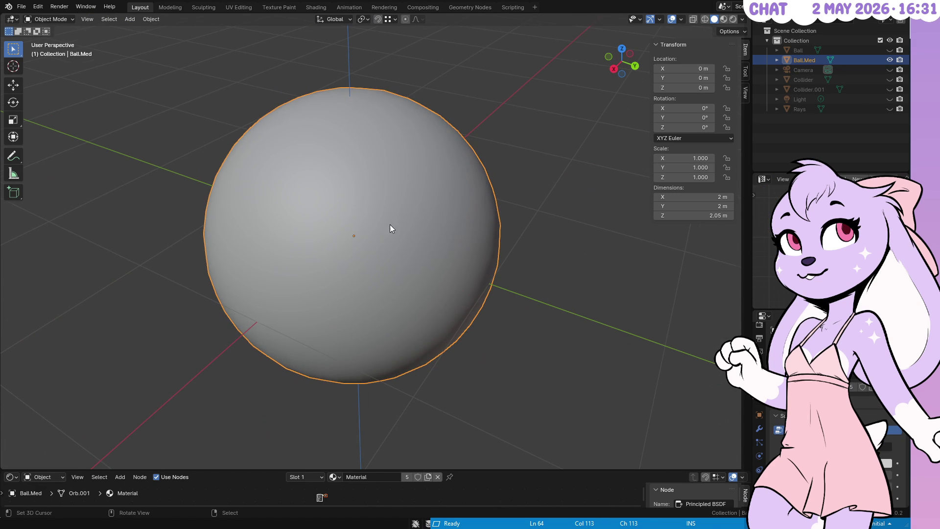
{"action": "left_click", "coordinate": [889, 50]}
{"action": "left_click", "coordinate": [889, 59]}
Step: Duplicate Ball in place, hide the original, and rename the copy Ball.Low for editing
{"action": "key", "text": "shift+d"}
{"action": "right_click", "coordinate": [450, 130]}
{"action": "left_click", "coordinate": [889, 50]}
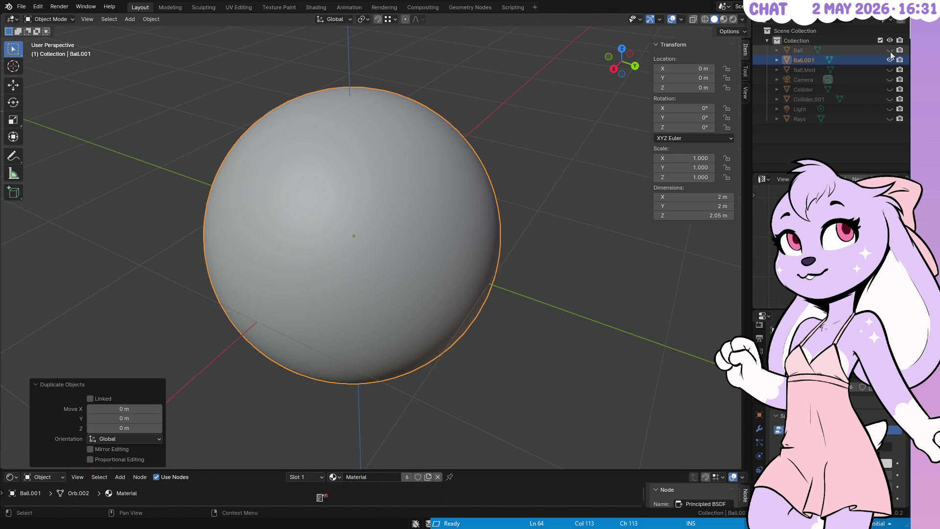
{"action": "double_click", "coordinate": [805, 60]}
{"action": "left_click", "coordinate": [828, 62]}
{"action": "key", "text": "BackSpace"}
{"action": "key", "text": "BackSpace"}
{"action": "key", "text": "BackSpace"}
{"action": "type", "text": "Low"}
{"action": "key", "text": "Return"}
{"action": "key", "text": "Tab"}
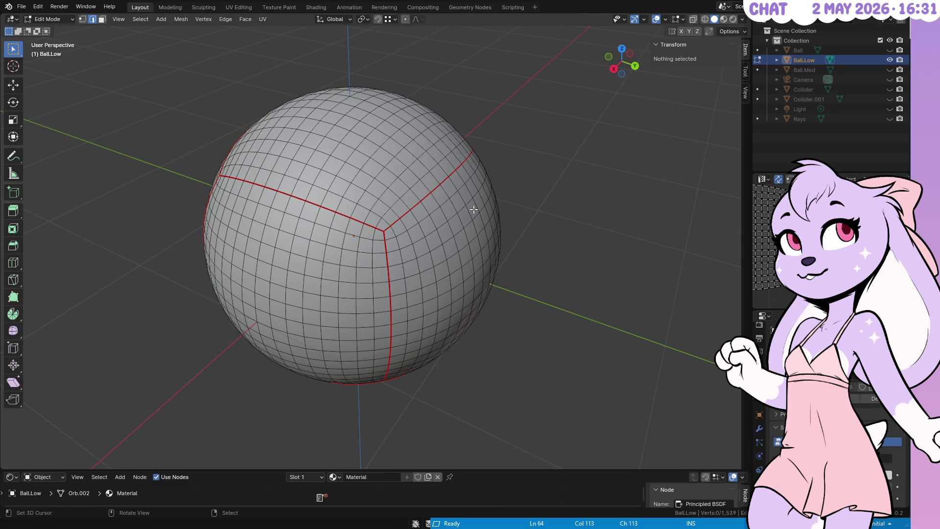
Step: Select alternating vertical edge loops on the front of Ball.Low
{"action": "mouse_move", "coordinate": [424, 249]}
{"action": "left_mouse_down"}
{"action": "mouse_move", "coordinate": [365, 212]}
{"action": "mouse_move", "coordinate": [474, 195]}
{"action": "left_mouse_up"}
{"action": "left_click", "coordinate": [363, 212]}
{"action": "left_click", "coordinate": [363, 213], "text": "alt"}
{"action": "left_click", "coordinate": [467, 195], "text": "alt+shift"}
{"action": "left_click", "coordinate": [456, 194], "text": "alt+shift"}
{"action": "left_click", "coordinate": [428, 200], "text": "alt+shift"}
{"action": "left_click", "coordinate": [416, 193], "text": "alt+shift"}
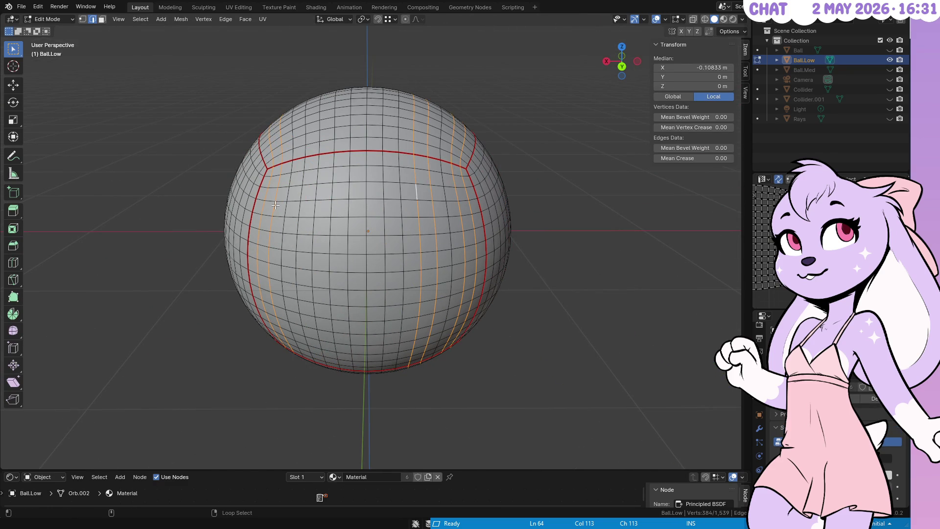
{"action": "left_click", "coordinate": [316, 191], "text": "alt+shift"}
{"action": "left_click", "coordinate": [351, 193], "text": "alt+shift"}
{"action": "left_click", "coordinate": [364, 192], "text": "alt+shift"}
{"action": "left_click", "coordinate": [383, 193], "text": "alt+shift"}
Step: Add more vertical loops around the red seam and to its left
{"action": "mouse_move", "coordinate": [408, 273]}
{"action": "left_mouse_down"}
{"action": "mouse_move", "coordinate": [405, 186]}
{"action": "mouse_move", "coordinate": [394, 236]}
{"action": "mouse_move", "coordinate": [416, 239]}
{"action": "mouse_move", "coordinate": [426, 202]}
{"action": "left_mouse_up"}
{"action": "left_click", "coordinate": [427, 171], "text": "alt+shift"}
{"action": "left_click", "coordinate": [412, 172], "text": "alt+shift"}
{"action": "left_click", "coordinate": [382, 169], "text": "alt+shift"}
{"action": "left_click", "coordinate": [366, 167], "text": "alt+shift"}
{"action": "left_click", "coordinate": [328, 164], "text": "alt+shift"}
{"action": "left_click", "coordinate": [310, 163], "text": "alt+shift"}
{"action": "left_click", "coordinate": [291, 162], "text": "alt+shift"}
{"action": "left_click_drag", "start_coordinate": [291, 163], "coordinate": [353, 185]}
Step: Add further edge loops across the upper part of Ball.Low
{"action": "left_click", "coordinate": [357, 186], "text": "alt+shift"}
{"action": "left_click", "coordinate": [355, 187], "text": "alt+shift"}
{"action": "left_click", "coordinate": [327, 193], "text": "alt+shift"}
{"action": "left_click", "coordinate": [320, 194], "text": "alt+shift"}
{"action": "left_click", "coordinate": [307, 197], "text": "alt+shift"}
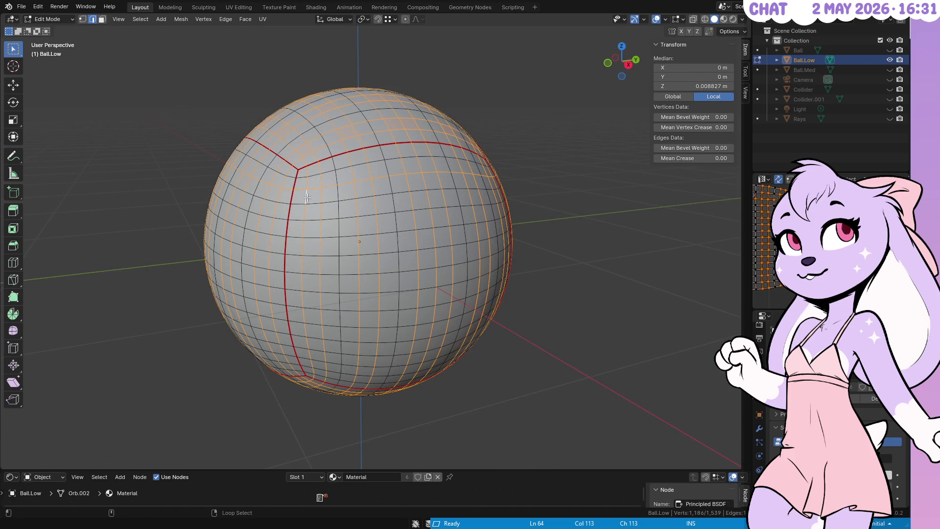
{"action": "left_click", "coordinate": [328, 169], "text": "alt+shift"}
{"action": "left_click", "coordinate": [329, 226], "text": "alt+shift"}
{"action": "left_click", "coordinate": [331, 235], "text": "alt+shift"}
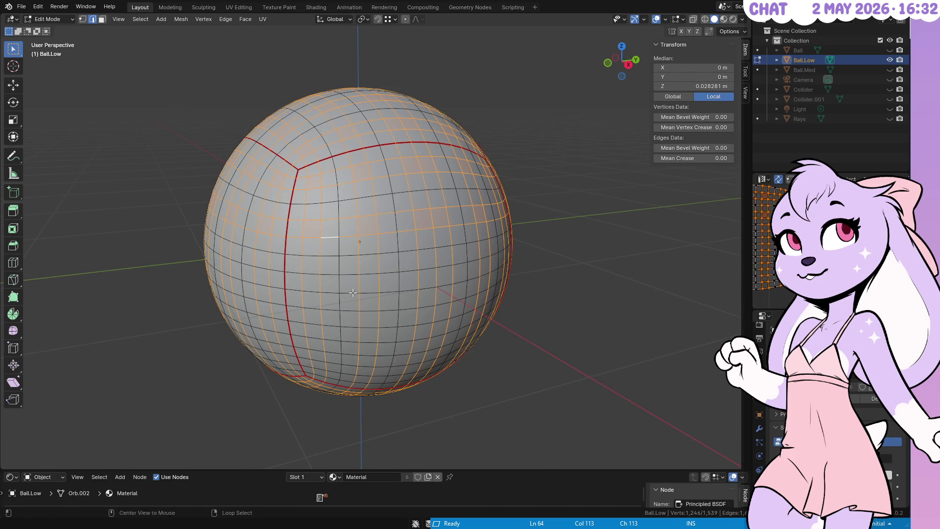
Step: Add alternating horizontal loops down to the bottom of Ball.Low and check all around
{"action": "left_click_drag", "start_coordinate": [351, 281], "coordinate": [365, 249]}
{"action": "left_click", "coordinate": [355, 166], "text": "alt+shift"}
{"action": "left_click", "coordinate": [354, 183], "text": "alt+shift"}
{"action": "left_click", "coordinate": [355, 217], "text": "alt+shift"}
{"action": "left_click", "coordinate": [354, 236], "text": "alt+shift"}
{"action": "left_click", "coordinate": [355, 257], "text": "alt+shift"}
{"action": "left_click", "coordinate": [359, 289], "text": "alt+shift"}
{"action": "left_click", "coordinate": [359, 301], "text": "alt+shift"}
{"action": "mouse_move", "coordinate": [359, 301]}
{"action": "left_mouse_down"}
{"action": "mouse_move", "coordinate": [477, 233]}
{"action": "mouse_move", "coordinate": [512, 251]}
{"action": "mouse_move", "coordinate": [457, 243]}
{"action": "mouse_move", "coordinate": [479, 289]}
{"action": "mouse_move", "coordinate": [445, 217]}
{"action": "mouse_move", "coordinate": [190, 262]}
{"action": "mouse_move", "coordinate": [177, 280]}
{"action": "mouse_move", "coordinate": [196, 296]}
{"action": "left_mouse_up"}
Step: Dissolve the selected loops on Ball.Low, then hide it and show Ball.Med and the original Ball
{"action": "key", "text": "x"}
{"action": "left_click", "coordinate": [512, 253]}
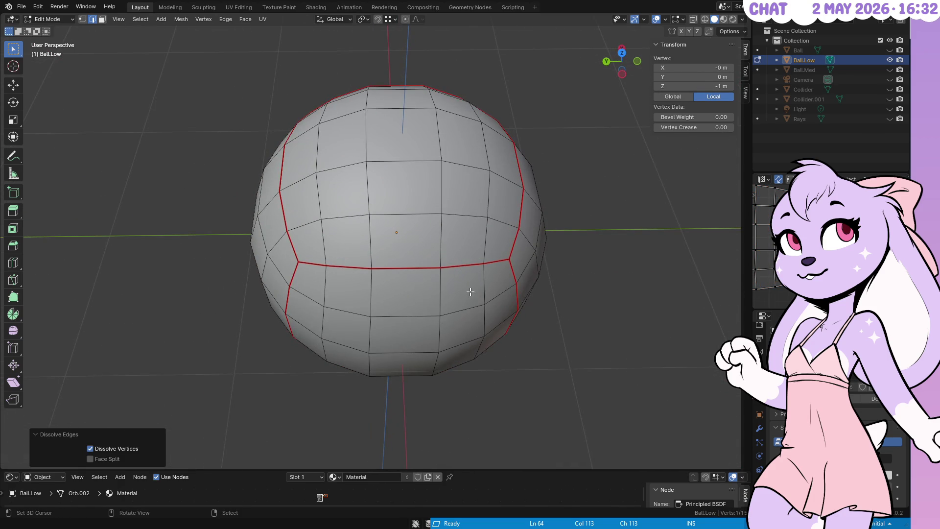
{"action": "key", "text": "Tab"}
{"action": "left_click", "coordinate": [890, 70]}
{"action": "left_click", "coordinate": [890, 60]}
{"action": "left_click", "coordinate": [889, 50]}
Step: Hide Ball.Med and inspect the original Ball's mesh structure in Edit Mode
{"action": "left_click", "coordinate": [890, 70]}
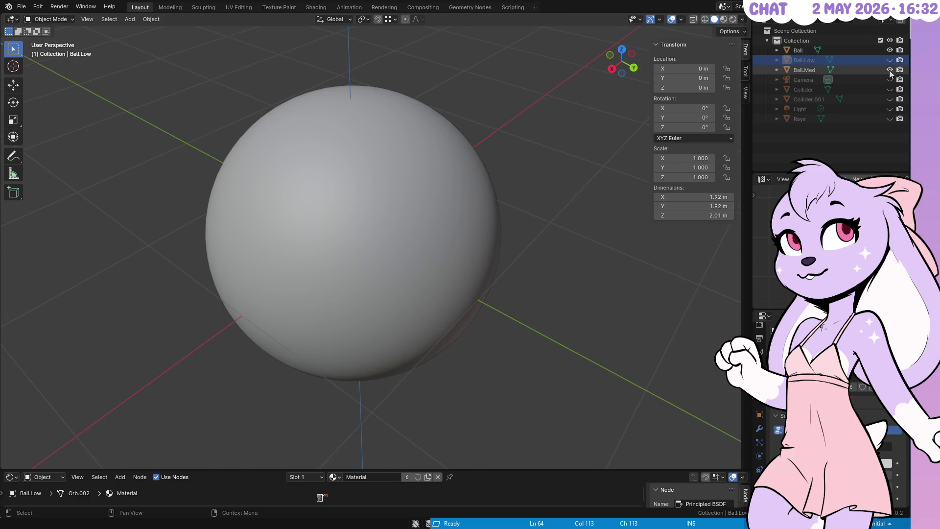
{"action": "left_click", "coordinate": [798, 49]}
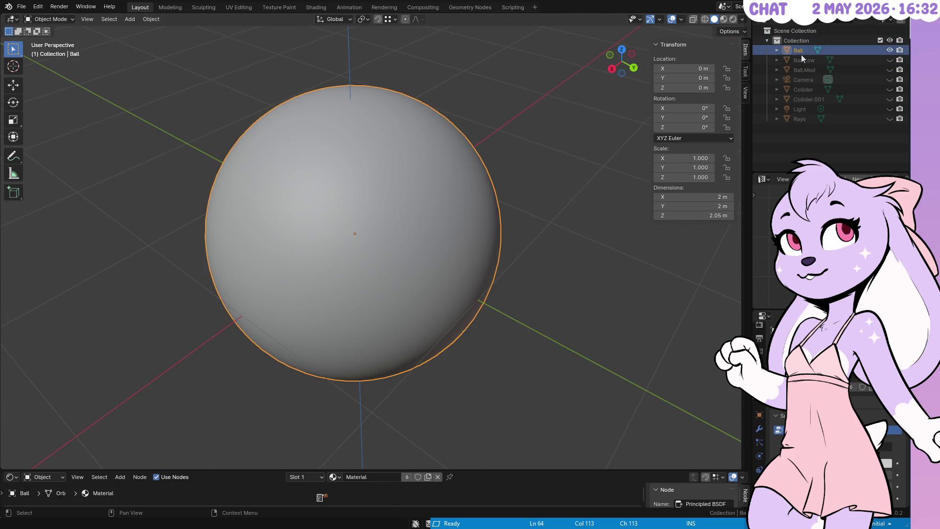
{"action": "key", "text": "Tab"}
{"action": "mouse_move", "coordinate": [467, 185]}
{"action": "left_mouse_down"}
{"action": "mouse_move", "coordinate": [466, 155]}
{"action": "mouse_move", "coordinate": [499, 185]}
{"action": "mouse_move", "coordinate": [500, 212]}
{"action": "mouse_move", "coordinate": [523, 184]}
{"action": "left_mouse_up"}
{"action": "key", "text": "Tab"}
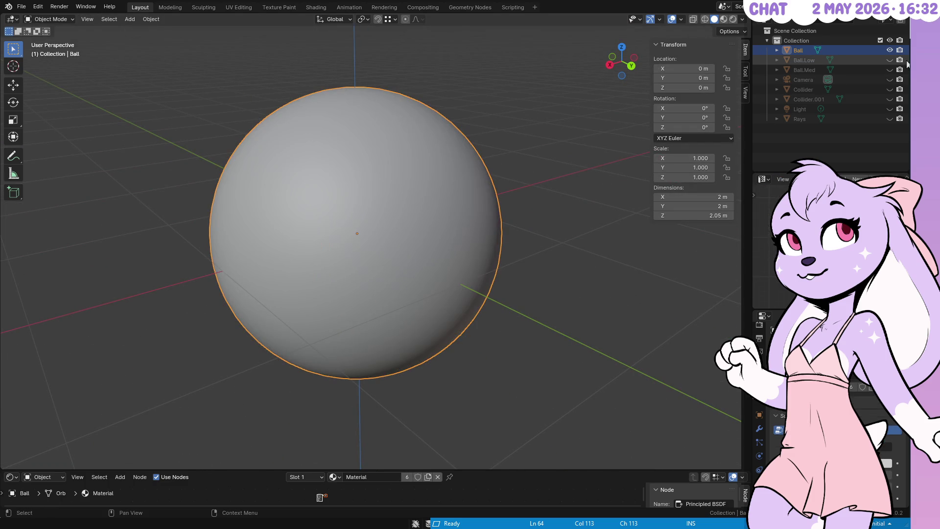
Step: Toggle sphere visibility to compare versions, leaving Ball and Ball.Med shown as see-through wireframes
{"action": "left_click", "coordinate": [890, 60], "text": "ctrl"}
{"action": "left_click", "coordinate": [890, 70], "text": "ctrl"}
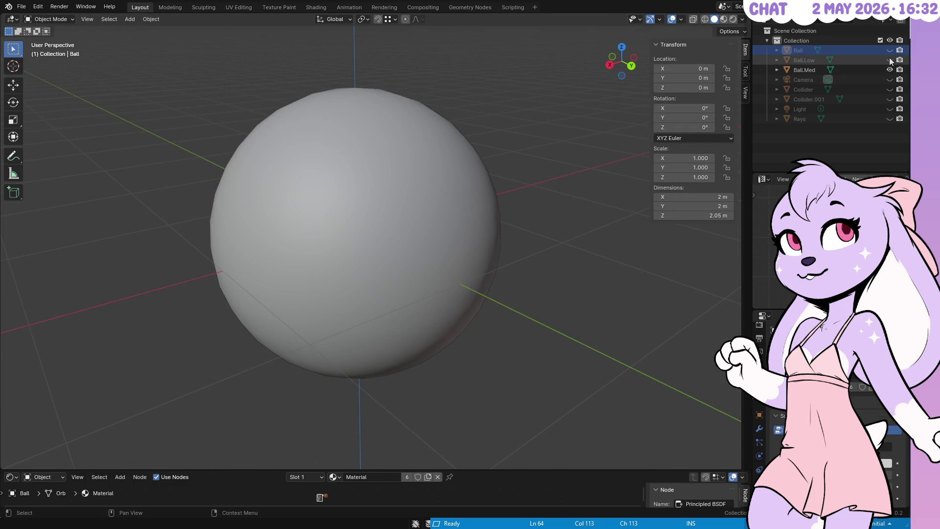
{"action": "left_click", "coordinate": [889, 50]}
{"action": "left_click", "coordinate": [889, 60]}
{"action": "left_click", "coordinate": [889, 70], "text": "ctrl"}
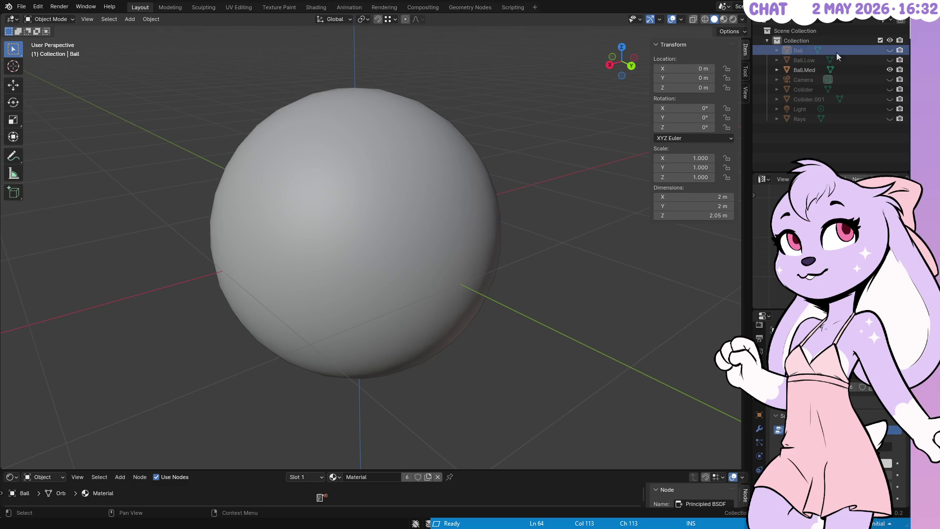
{"action": "left_click", "coordinate": [889, 50]}
{"action": "left_click", "coordinate": [454, 215]}
{"action": "key", "text": "shift+z"}
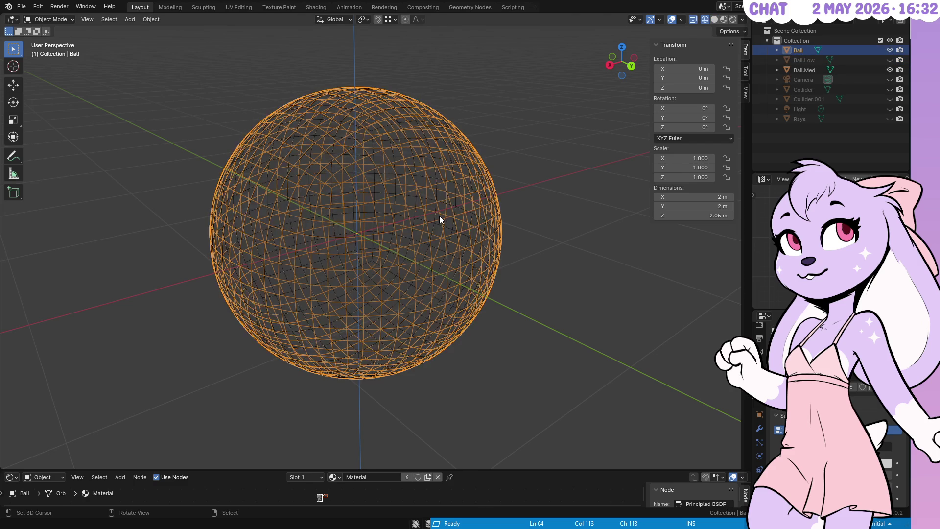
Step: In front orthographic view, zoom along Ball.Med's edge to compare outlines, then open Add Modifier
{"action": "left_click", "coordinate": [437, 215]}
{"action": "key", "text": "KP_1"}
{"action": "scroll", "coordinate": [437, 218], "scroll_direction": "up", "scroll_amount": 4}
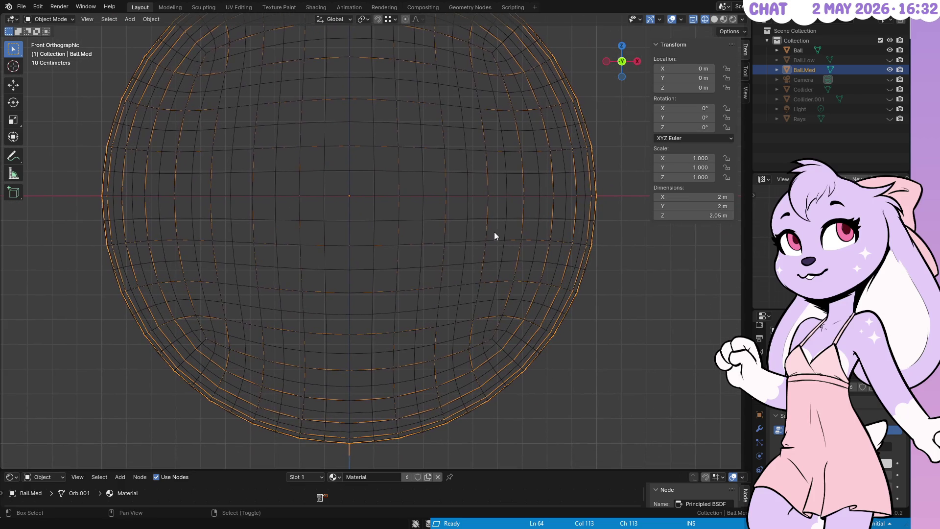
{"action": "scroll", "coordinate": [373, 312], "scroll_direction": "up", "scroll_amount": 8}
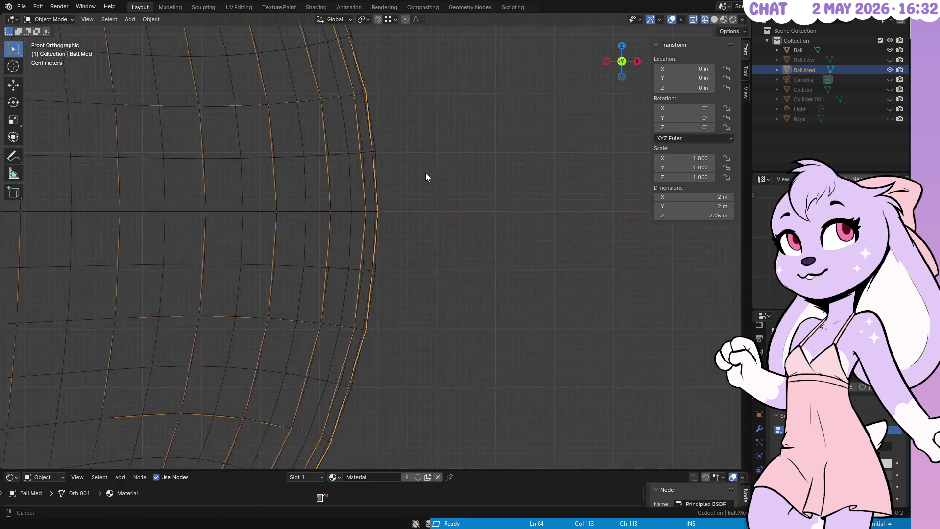
{"action": "scroll", "coordinate": [444, 142], "scroll_direction": "down", "scroll_amount": 2}
{"action": "scroll", "coordinate": [417, 296], "scroll_direction": "up", "scroll_amount": 1}
{"action": "left_click_drag", "start_coordinate": [441, 280], "coordinate": [476, 170]}
{"action": "left_click", "coordinate": [760, 428]}
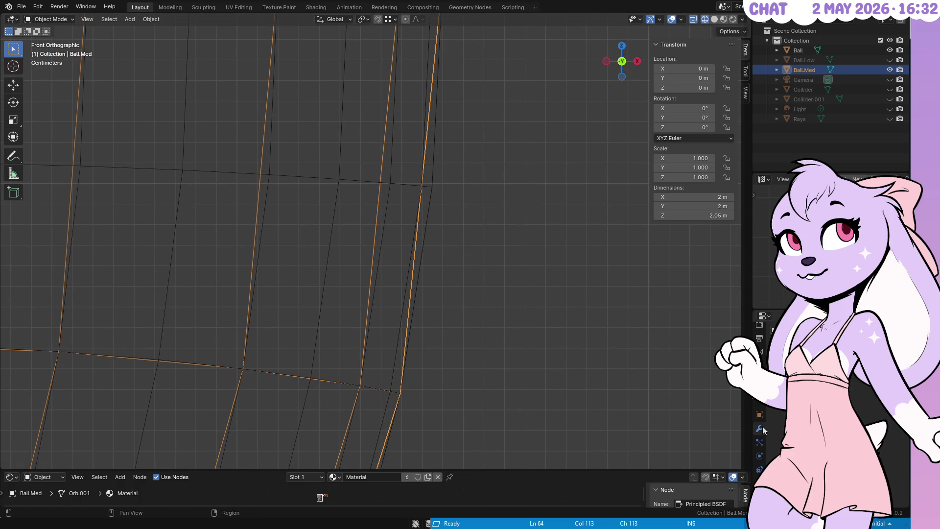
{"action": "left_click", "coordinate": [803, 331]}
Step: Add a Cast deform modifier to Ball.Med and enable its Y axis, reviewing the shape solid-shaded
{"action": "mouse_move", "coordinate": [756, 342]}
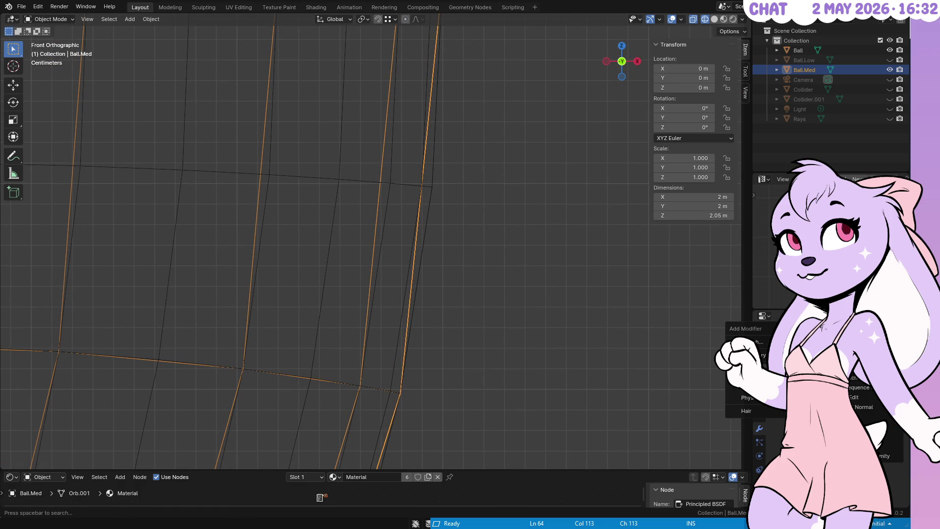
{"action": "mouse_move", "coordinate": [749, 383]}
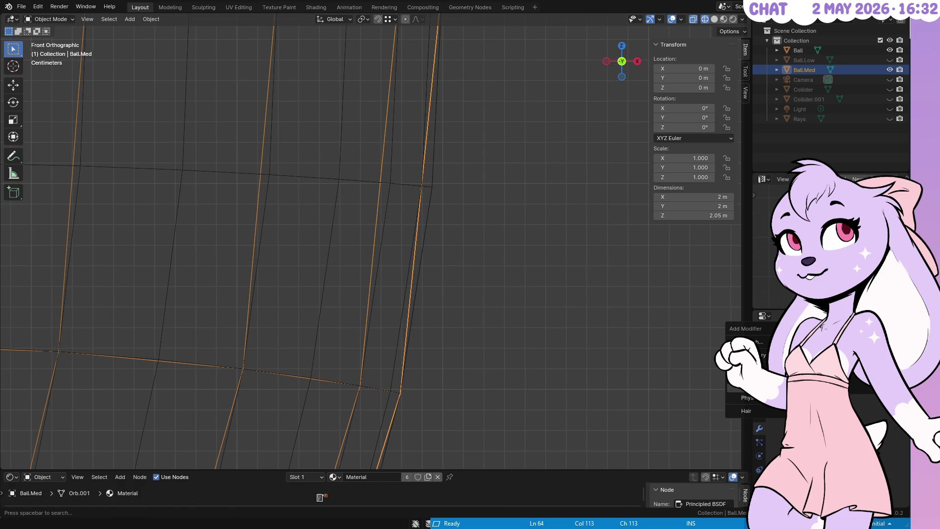
{"action": "left_click", "coordinate": [744, 385]}
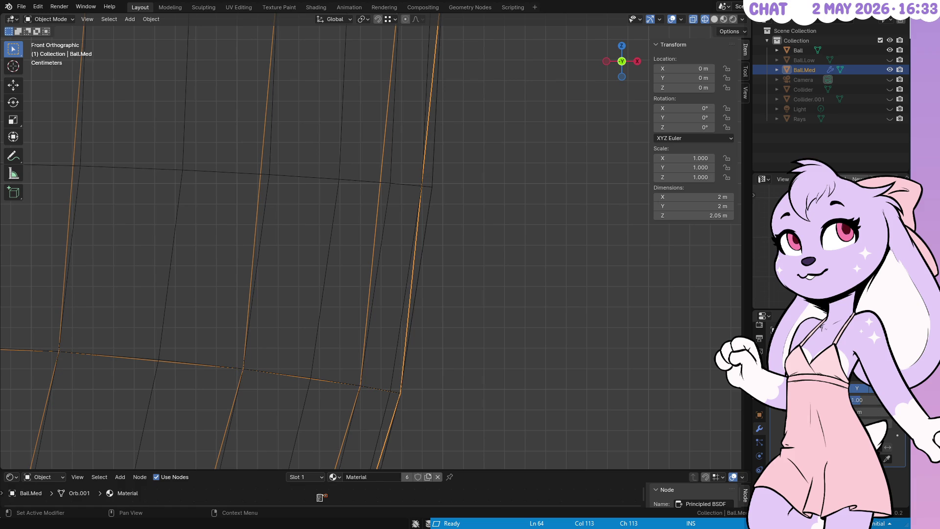
{"action": "mouse_move", "coordinate": [553, 255]}
{"action": "left_mouse_down"}
{"action": "mouse_move", "coordinate": [540, 237]}
{"action": "mouse_move", "coordinate": [525, 260]}
{"action": "mouse_move", "coordinate": [518, 207]}
{"action": "left_mouse_up"}
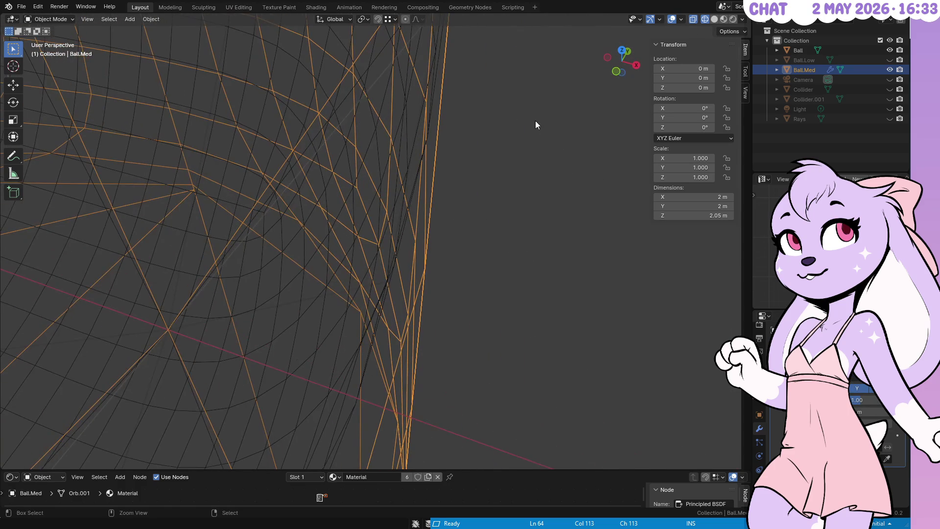
{"action": "scroll", "coordinate": [510, 245], "scroll_direction": "down", "scroll_amount": 5}
{"action": "scroll", "coordinate": [494, 270], "scroll_direction": "down", "scroll_amount": 4}
{"action": "key", "text": "shift+z"}
{"action": "mouse_move", "coordinate": [485, 286]}
{"action": "left_mouse_down"}
{"action": "mouse_move", "coordinate": [432, 256]}
{"action": "mouse_move", "coordinate": [448, 199]}
{"action": "mouse_move", "coordinate": [442, 231]}
{"action": "left_mouse_up"}
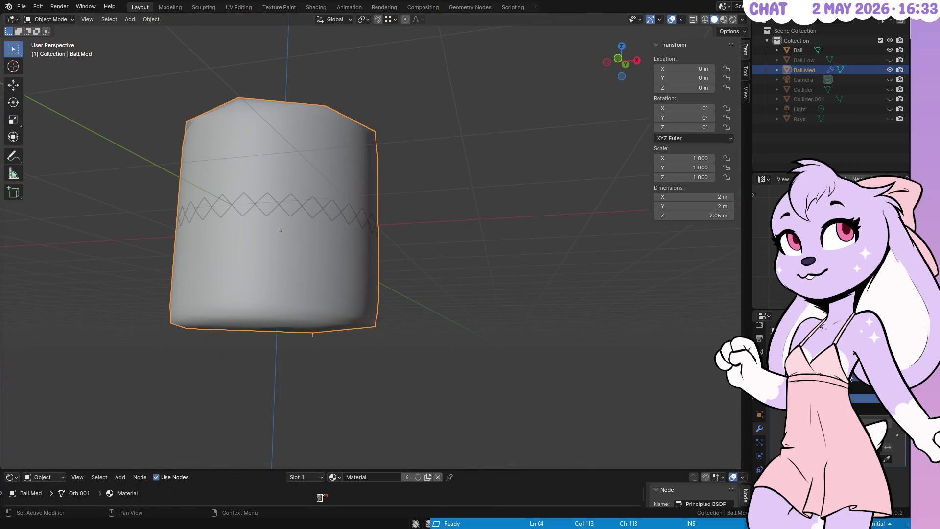
{"action": "left_click", "coordinate": [857, 388]}
{"action": "key", "text": "shift+z"}
Step: Zoom in on the front silhouette and trial-adjust Ball.Med's Cast modifier value, enlarging then shrinking it
{"action": "mouse_move", "coordinate": [500, 288]}
{"action": "left_mouse_down"}
{"action": "mouse_move", "coordinate": [487, 259]}
{"action": "mouse_move", "coordinate": [530, 252]}
{"action": "mouse_move", "coordinate": [475, 264]}
{"action": "left_mouse_up"}
{"action": "scroll", "coordinate": [475, 265], "scroll_direction": "up", "scroll_amount": 10}
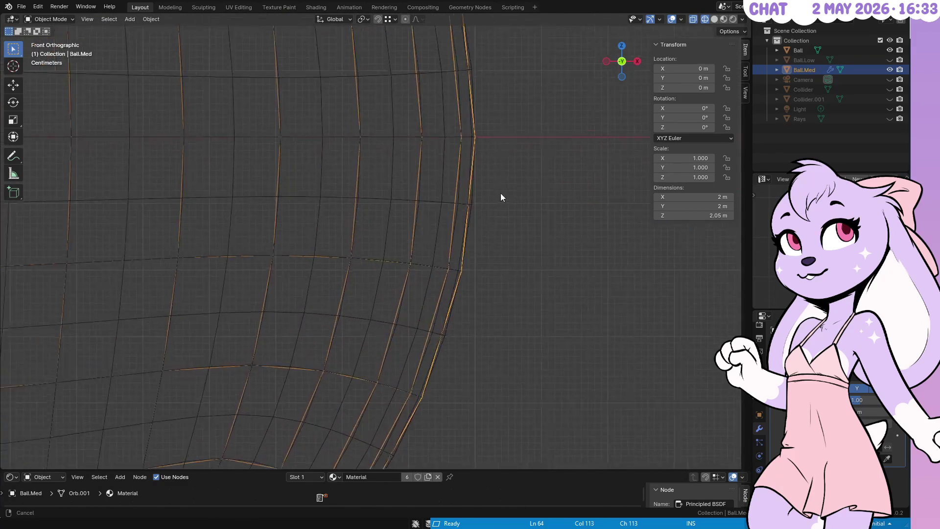
{"action": "scroll", "coordinate": [557, 206], "scroll_direction": "up", "scroll_amount": 8}
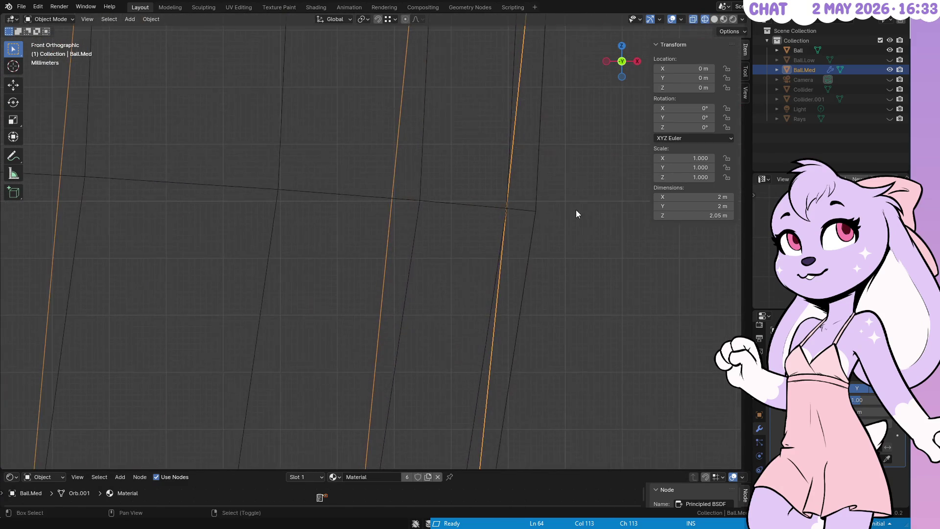
{"action": "scroll", "coordinate": [441, 241], "scroll_direction": "up", "scroll_amount": 5}
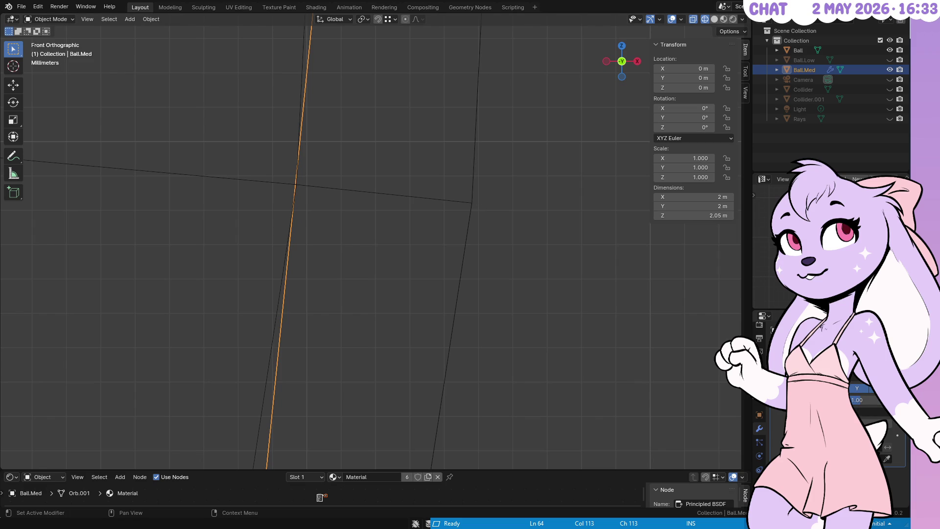
{"action": "left_click_drag", "start_coordinate": [864, 413], "coordinate": [876, 413]}
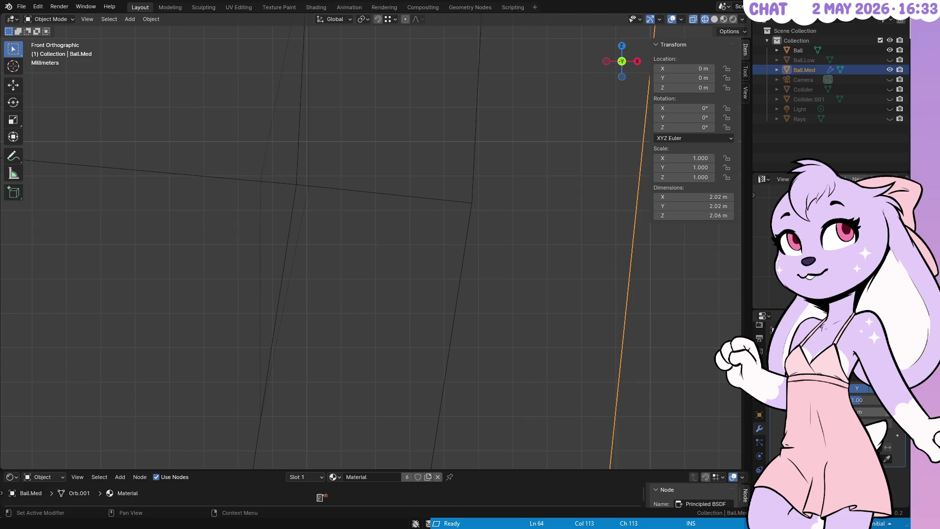
{"action": "left_click", "coordinate": [867, 413]}
{"action": "key", "text": "Return"}
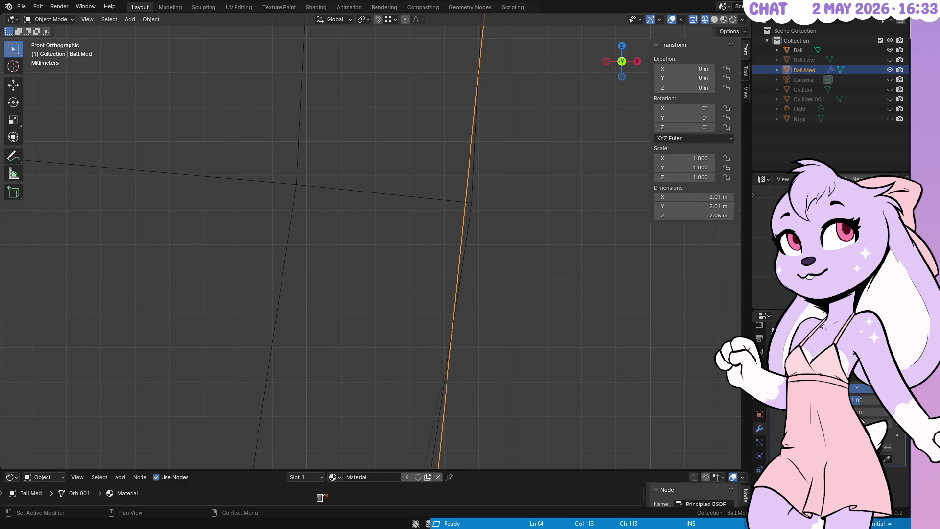
{"action": "left_click_drag", "start_coordinate": [869, 412], "coordinate": [870, 412]}
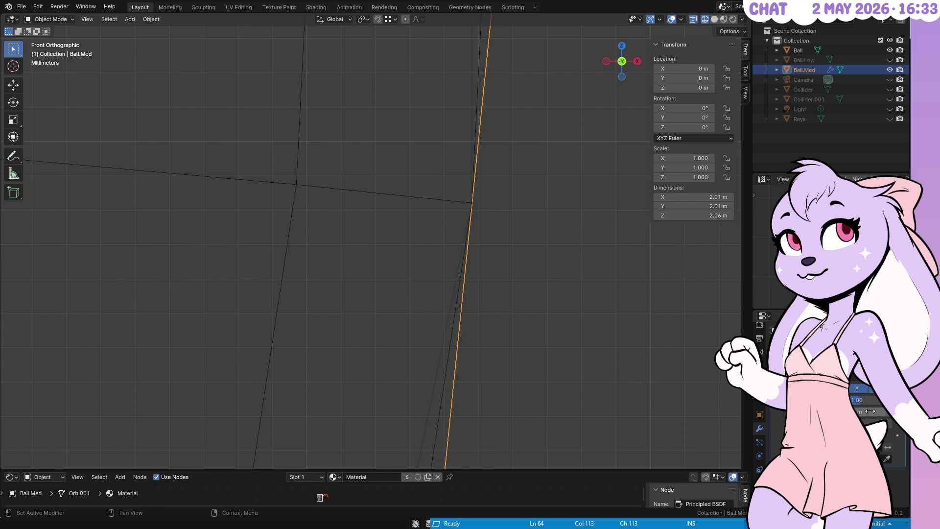
{"action": "left_click", "coordinate": [869, 411]}
{"action": "scroll", "coordinate": [516, 194], "scroll_direction": "down", "scroll_amount": 3}
{"action": "right_click", "coordinate": [498, 171]}
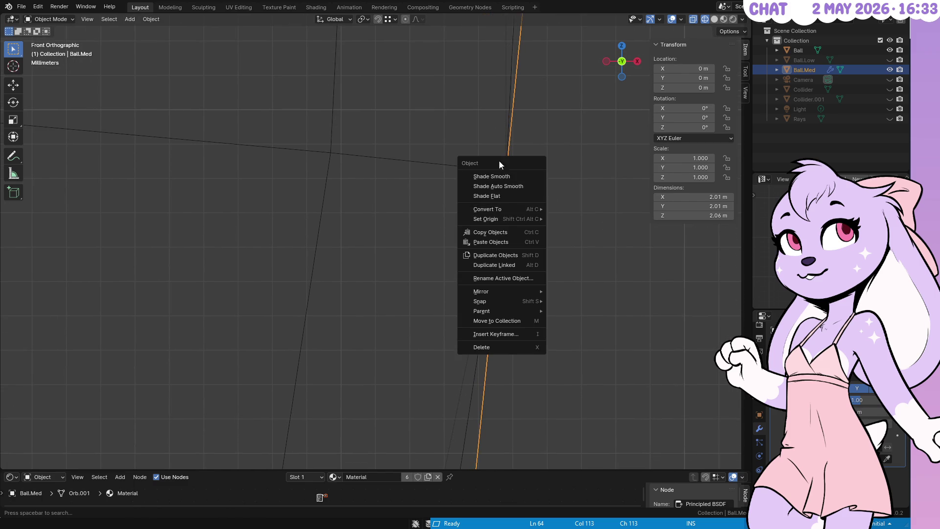
{"action": "scroll", "coordinate": [559, 135], "scroll_direction": "up", "scroll_amount": 5}
{"action": "scroll", "coordinate": [490, 221], "scroll_direction": "right", "scroll_amount": 5}
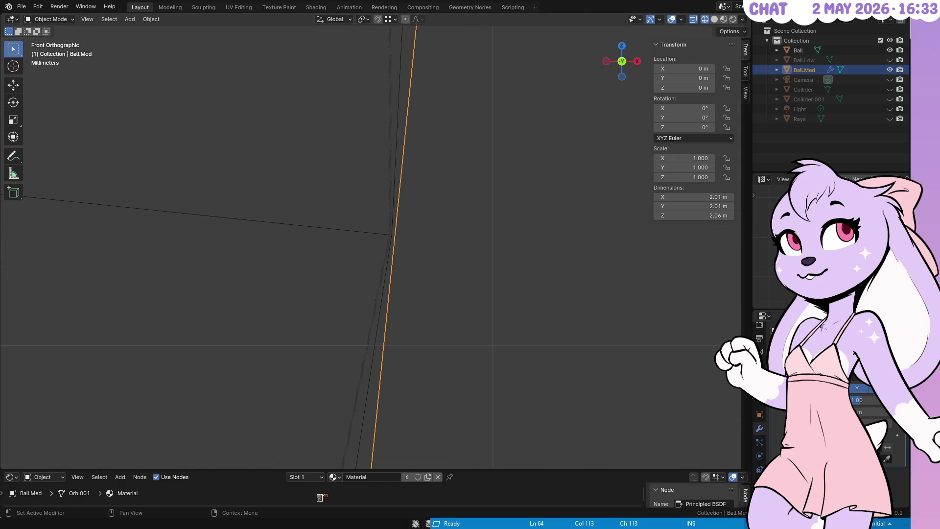
Step: Re-enter the Cast factor repeatedly, adding a 0.5 offset, until Ball.Med measures 2.01 × 2.01 × 2.05 m
{"action": "left_click", "coordinate": [864, 407]}
{"action": "key", "text": "Return"}
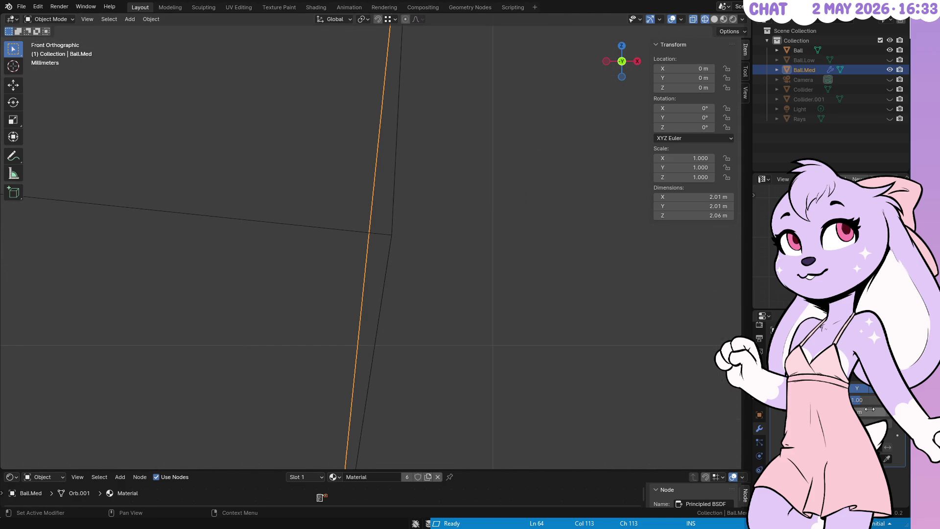
{"action": "left_click", "coordinate": [869, 409]}
{"action": "key", "text": "BackSpace"}
{"action": "key", "text": "Return"}
{"action": "left_click", "coordinate": [871, 409]}
{"action": "key", "text": "Return"}
{"action": "left_click", "coordinate": [870, 409]}
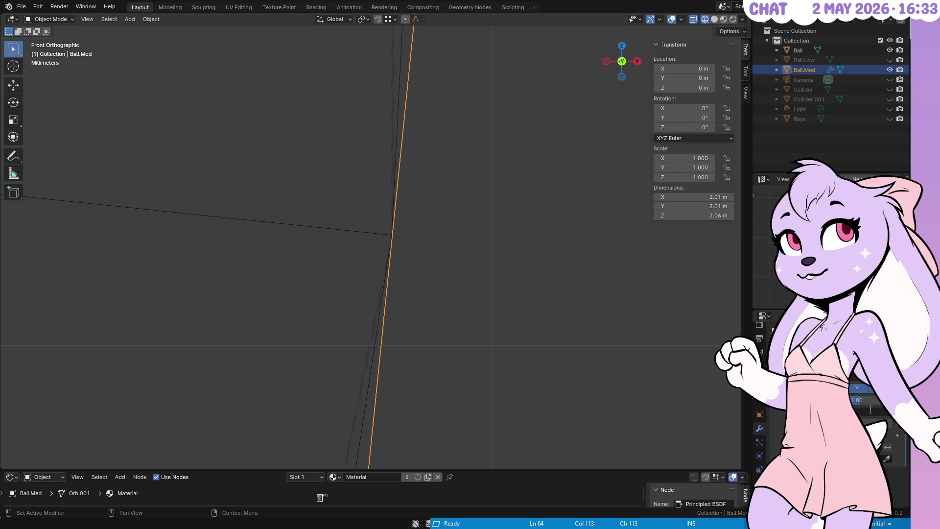
{"action": "key", "text": "Return"}
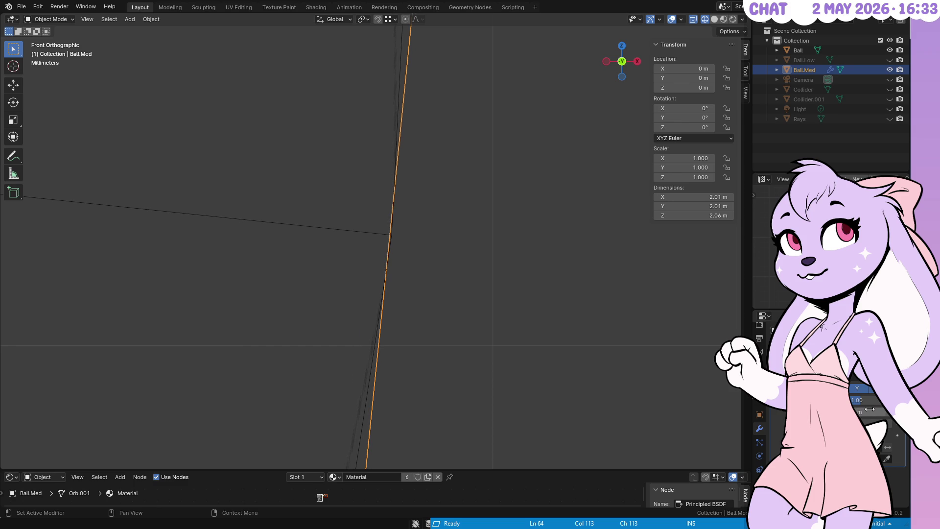
{"action": "left_click", "coordinate": [870, 410]}
{"action": "type", "text": "0.5"}
{"action": "key", "text": "Return"}
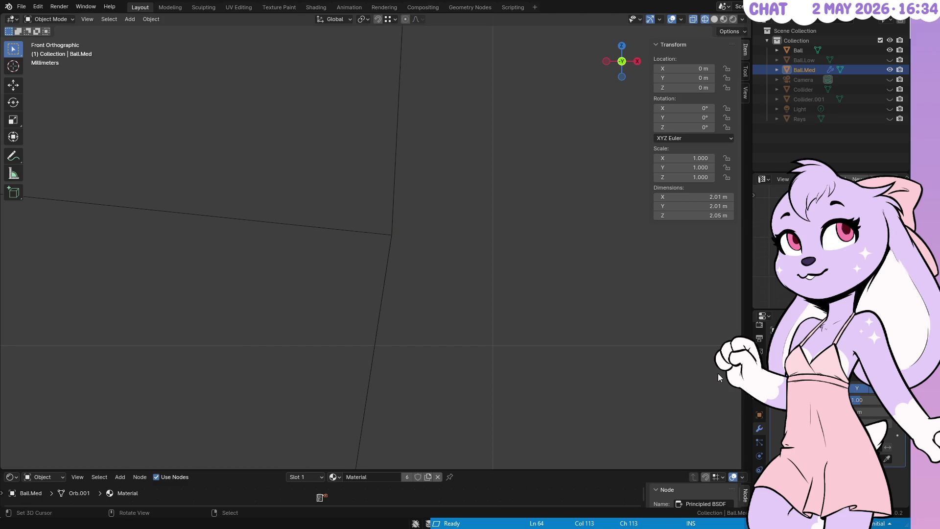
{"action": "left_click", "coordinate": [858, 409]}
{"action": "key", "text": "Escape"}
{"action": "scroll", "coordinate": [507, 166], "scroll_direction": "down", "scroll_amount": 5}
{"action": "scroll", "coordinate": [492, 293], "scroll_direction": "down", "scroll_amount": 3}
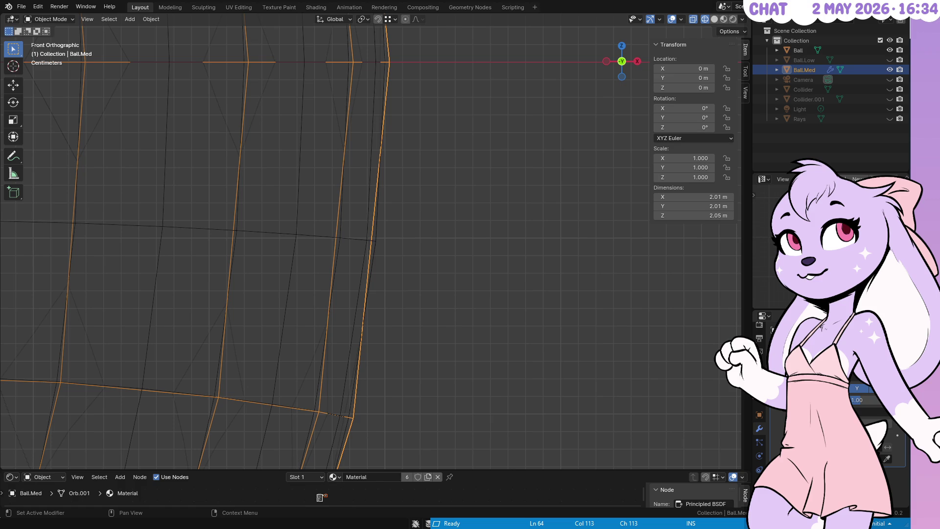
Step: Switch back to solid shading and zoom out to view the whole ball from a higher angle
{"action": "scroll", "coordinate": [563, 244], "scroll_direction": "down", "scroll_amount": 8}
{"action": "scroll", "coordinate": [562, 105], "scroll_direction": "down", "scroll_amount": 4}
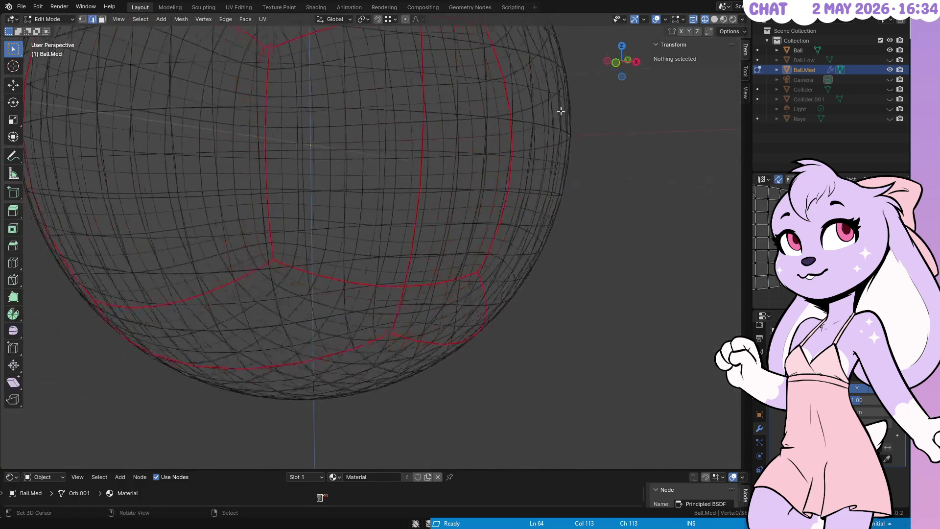
{"action": "key", "text": "shift+z"}
{"action": "left_click_drag", "start_coordinate": [561, 104], "coordinate": [568, 189]}
{"action": "scroll", "coordinate": [568, 189], "scroll_direction": "down", "scroll_amount": 4}
{"action": "mouse_move", "coordinate": [497, 202]}
{"action": "left_mouse_down"}
{"action": "mouse_move", "coordinate": [486, 236]}
{"action": "mouse_move", "coordinate": [382, 292]}
{"action": "mouse_move", "coordinate": [481, 181]}
{"action": "left_mouse_up"}
Step: Hide Ball.Med, unhide and select Ball.Low, and enter Edit Mode in front view
{"action": "left_click", "coordinate": [889, 69]}
{"action": "left_click", "coordinate": [889, 60]}
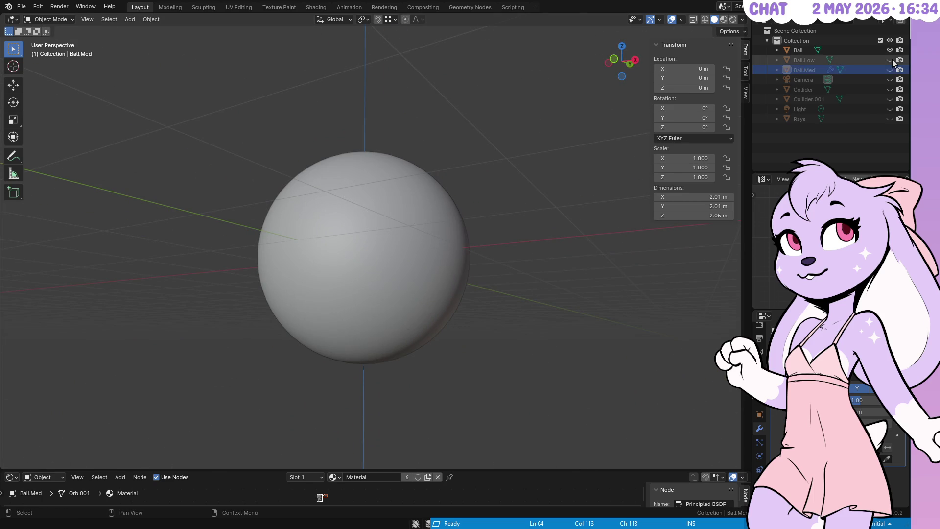
{"action": "left_click", "coordinate": [783, 60]}
{"action": "key", "text": "Tab"}
{"action": "key", "text": "KP_1"}
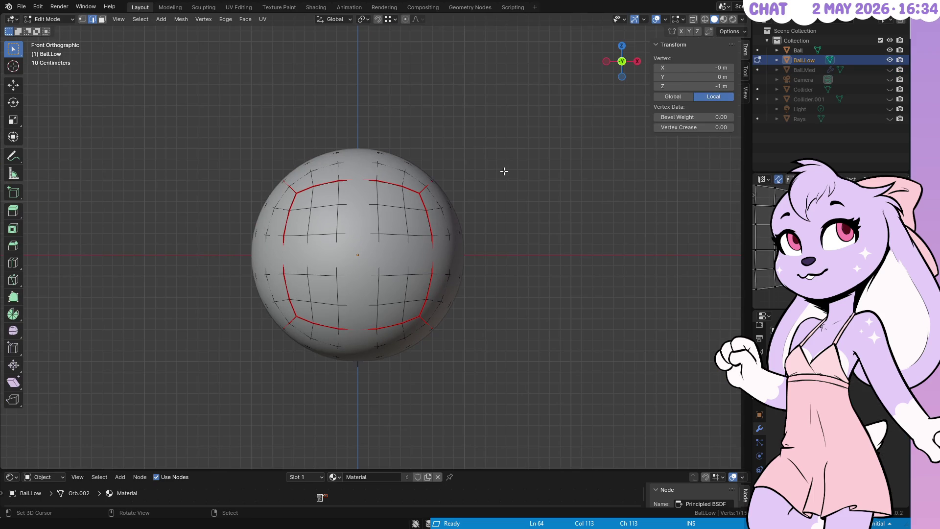
Step: Return Ball.Low to Object Mode and switch the viewport to wireframe
{"action": "scroll", "coordinate": [421, 139], "scroll_direction": "up", "scroll_amount": 1}
{"action": "key", "text": "Tab"}
{"action": "key", "text": "shift+z"}
{"action": "scroll", "coordinate": [393, 233], "scroll_direction": "up", "scroll_amount": 6}
{"action": "scroll", "coordinate": [468, 314], "scroll_direction": "down", "scroll_amount": 8}
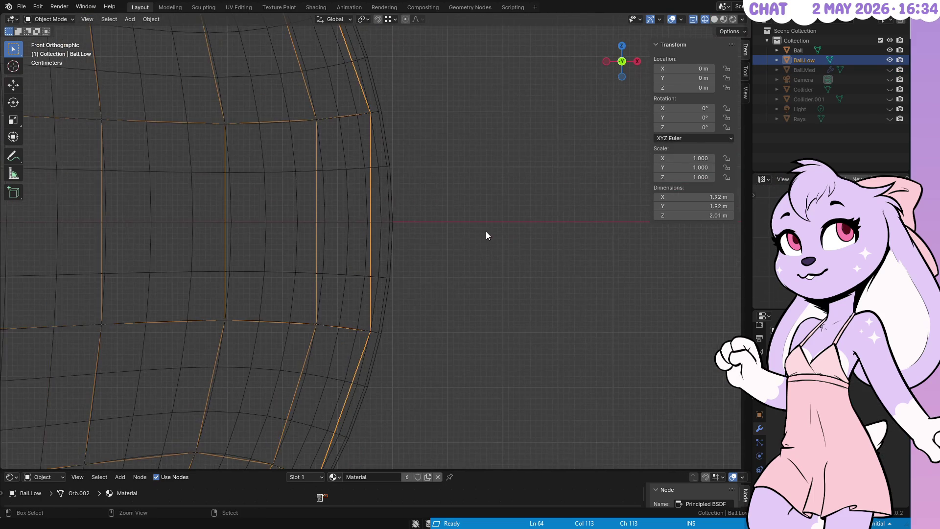
{"action": "scroll", "coordinate": [433, 236], "scroll_direction": "up", "scroll_amount": 6}
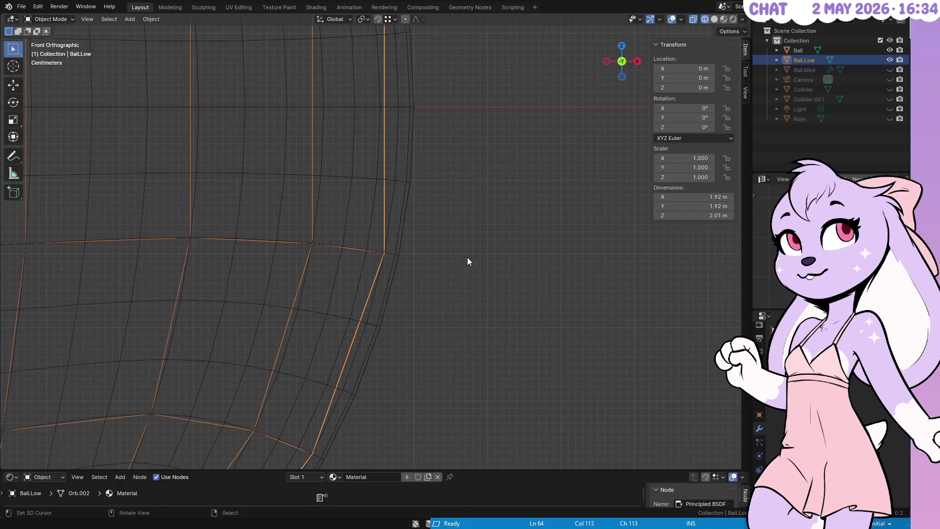
Step: Copy Ball.Med's deforming modifier onto Ball.Low, then hide Ball.Med again
{"action": "left_click", "coordinate": [888, 69]}
{"action": "left_click", "coordinate": [805, 70], "text": "ctrl"}
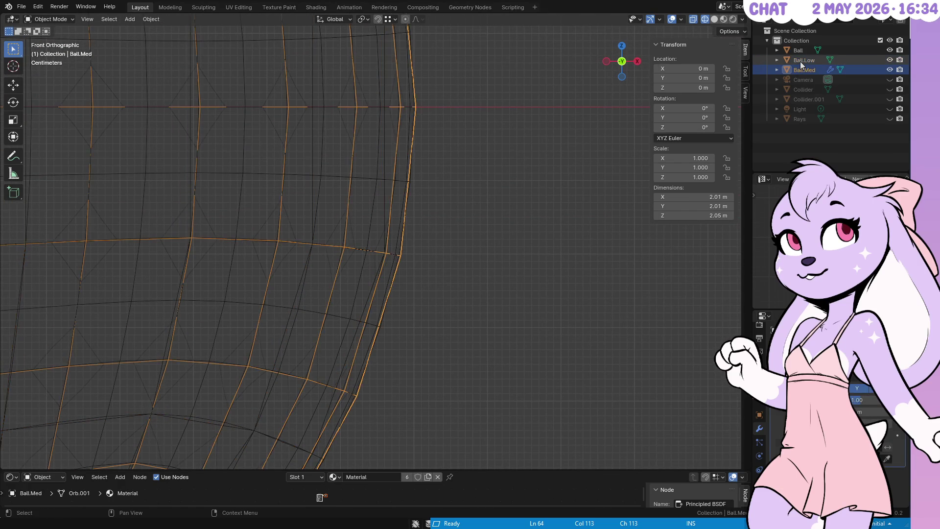
{"action": "left_click", "coordinate": [876, 365]}
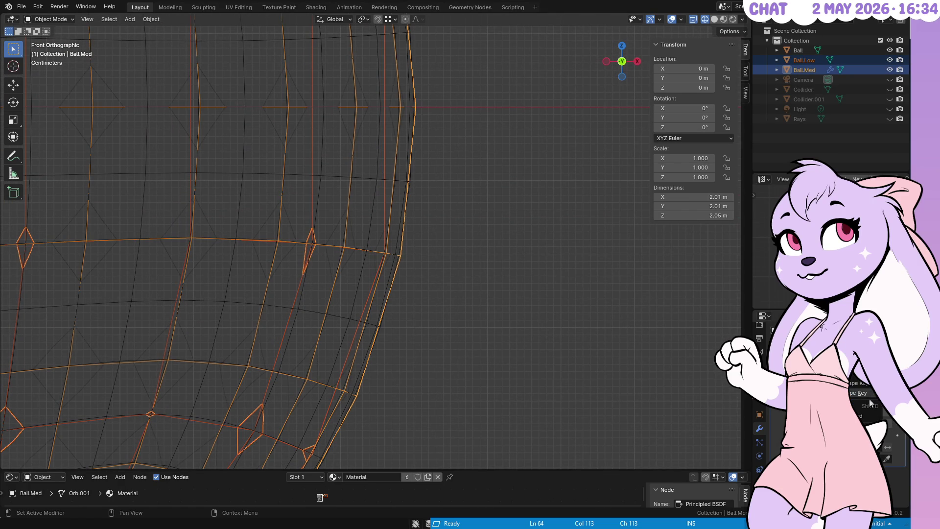
{"action": "left_click", "coordinate": [864, 413]}
{"action": "left_click", "coordinate": [888, 69]}
Step: Undo the 2.2 m size change on Ball.Med and make Ball.Low the active object
{"action": "scroll", "coordinate": [465, 301], "scroll_direction": "up", "scroll_amount": 3}
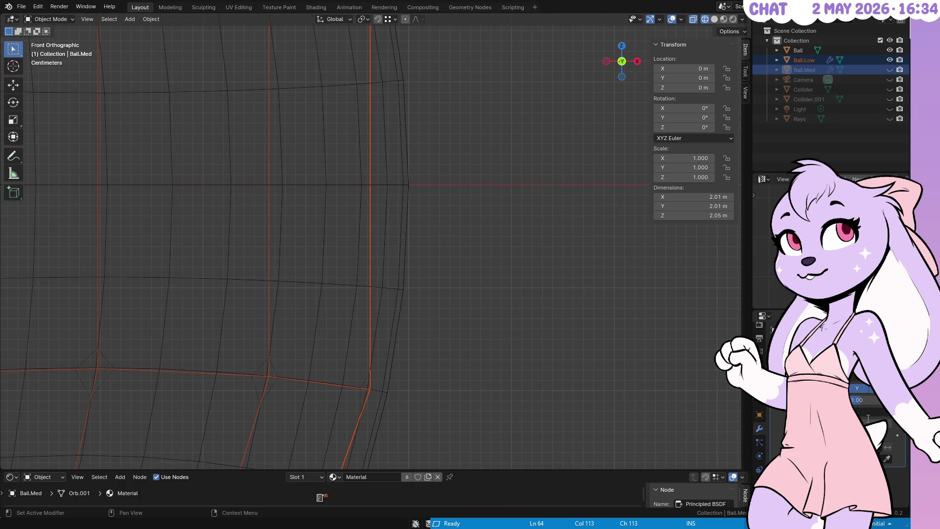
{"action": "key", "text": "Return"}
{"action": "key", "text": "ctrl+z"}
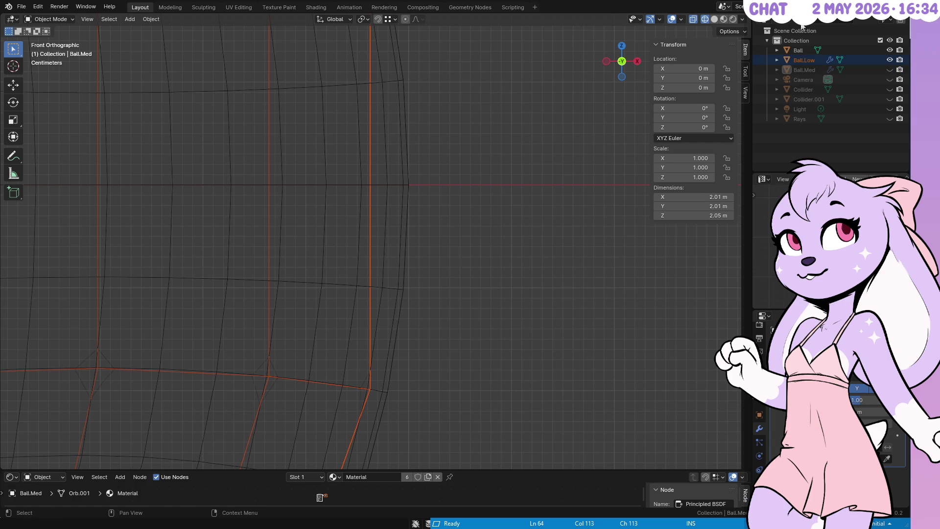
{"action": "left_click", "coordinate": [803, 60]}
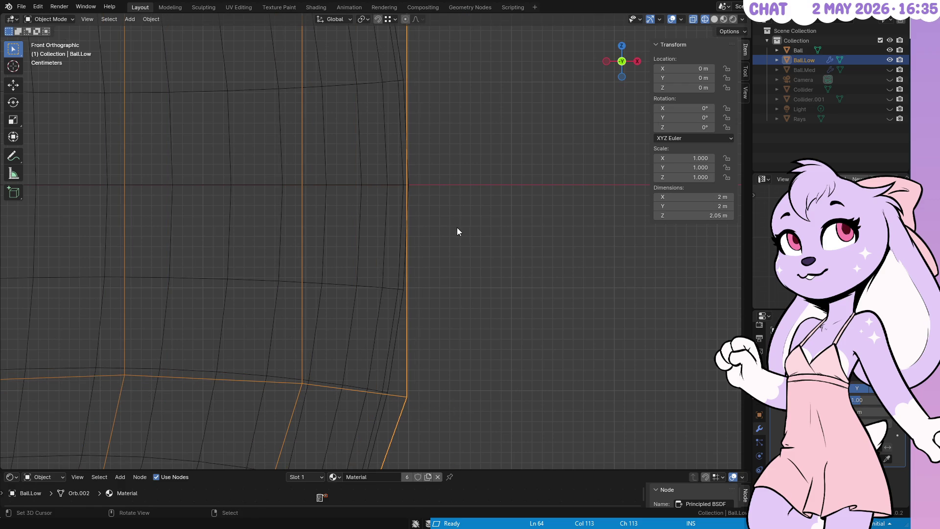
Step: Pan to Ball.Low's outline and change its modifier value, shrinking it to 1.92 m
{"action": "left_click_drag", "start_coordinate": [463, 317], "coordinate": [518, 99]}
{"action": "scroll", "coordinate": [517, 170], "scroll_direction": "up", "scroll_amount": 1}
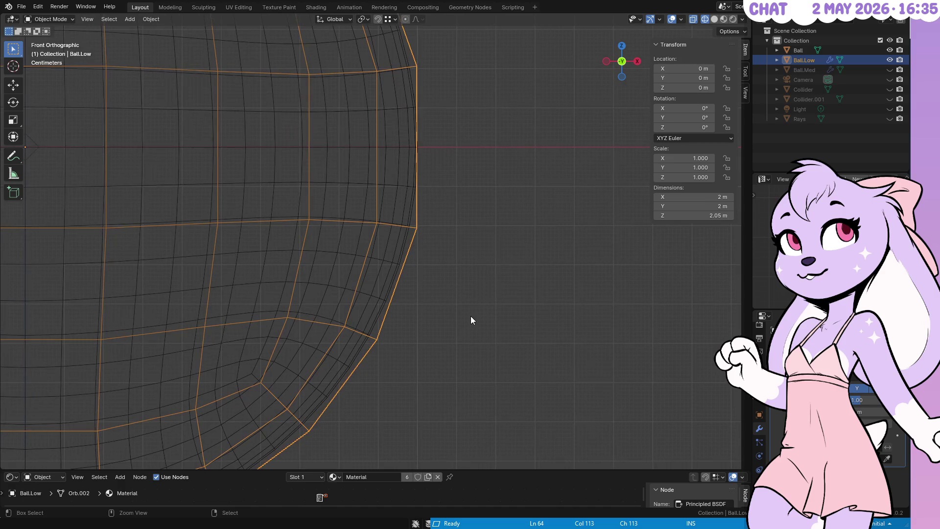
{"action": "left_click", "coordinate": [866, 418]}
{"action": "mouse_move", "coordinate": [331, 370]}
{"action": "left_mouse_down"}
{"action": "mouse_move", "coordinate": [357, 319]}
{"action": "mouse_move", "coordinate": [499, 203]}
{"action": "mouse_move", "coordinate": [518, 227]}
{"action": "mouse_move", "coordinate": [480, 245]}
{"action": "mouse_move", "coordinate": [368, 364]}
{"action": "mouse_move", "coordinate": [409, 283]}
{"action": "mouse_move", "coordinate": [421, 191]}
{"action": "mouse_move", "coordinate": [426, 314]}
{"action": "mouse_move", "coordinate": [451, 226]}
{"action": "mouse_move", "coordinate": [479, 258]}
{"action": "mouse_move", "coordinate": [529, 189]}
{"action": "left_mouse_up"}
{"action": "key", "text": "KP_1"}
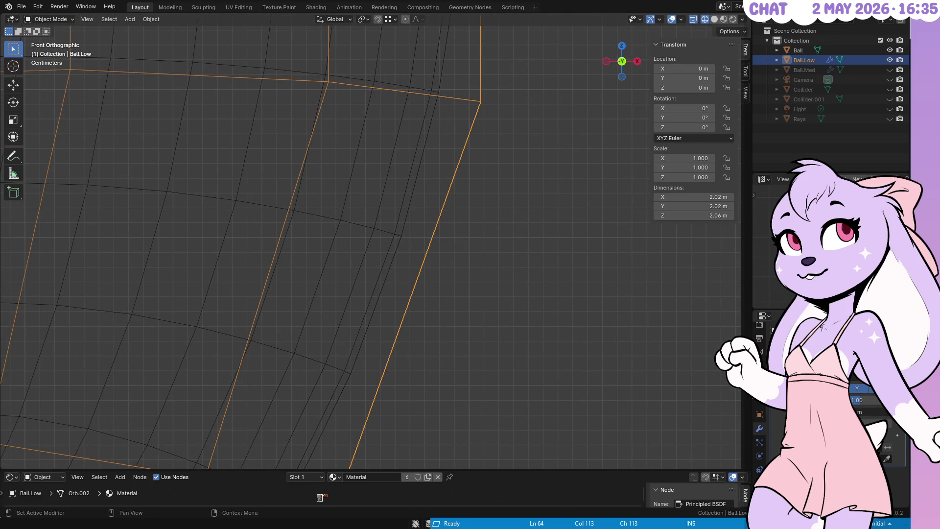
Step: Drag the modifier value to grow Ball.Low to 1.96 × 1.96 × 2.03 m, aligning its corner
{"action": "left_click_drag", "start_coordinate": [871, 412], "coordinate": [890, 411]}
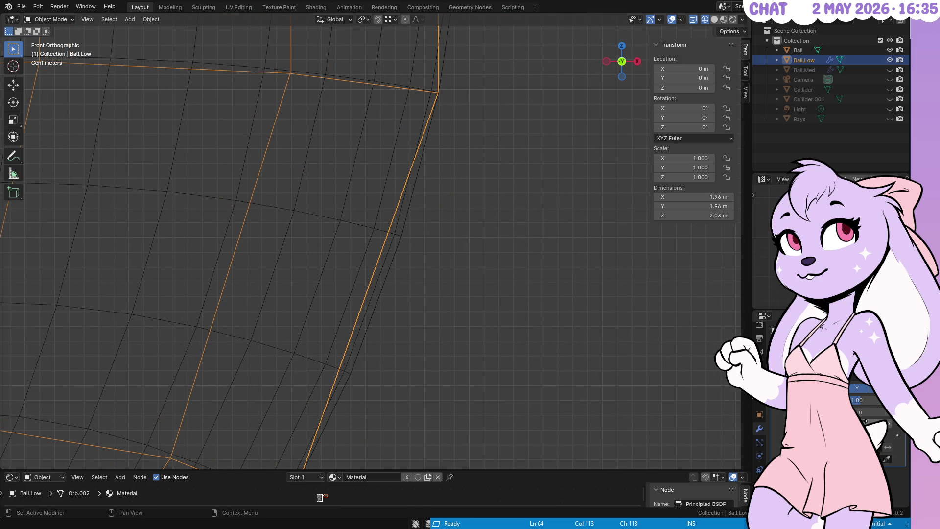
{"action": "scroll", "coordinate": [503, 117], "scroll_direction": "up", "scroll_amount": 6}
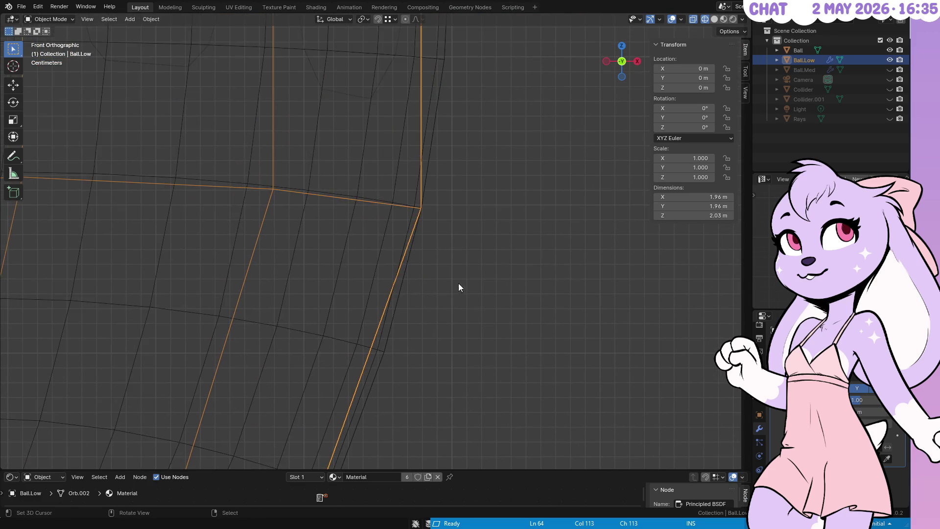
{"action": "scroll", "coordinate": [330, 289], "scroll_direction": "up", "scroll_amount": 5}
{"action": "scroll", "coordinate": [416, 153], "scroll_direction": "right", "scroll_amount": 8}
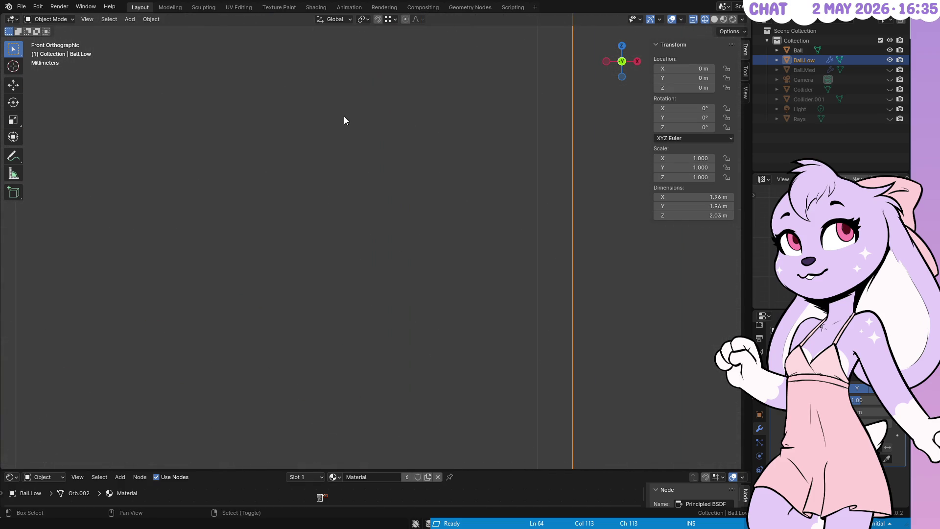
{"action": "scroll", "coordinate": [479, 218], "scroll_direction": "down", "scroll_amount": 10}
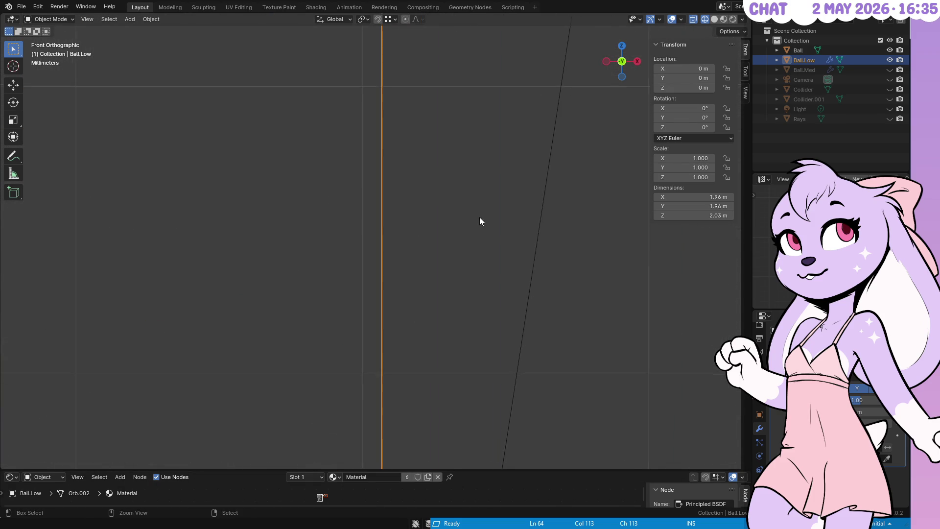
{"action": "scroll", "coordinate": [509, 98], "scroll_direction": "down", "scroll_amount": 5}
{"action": "scroll", "coordinate": [507, 196], "scroll_direction": "up", "scroll_amount": 6}
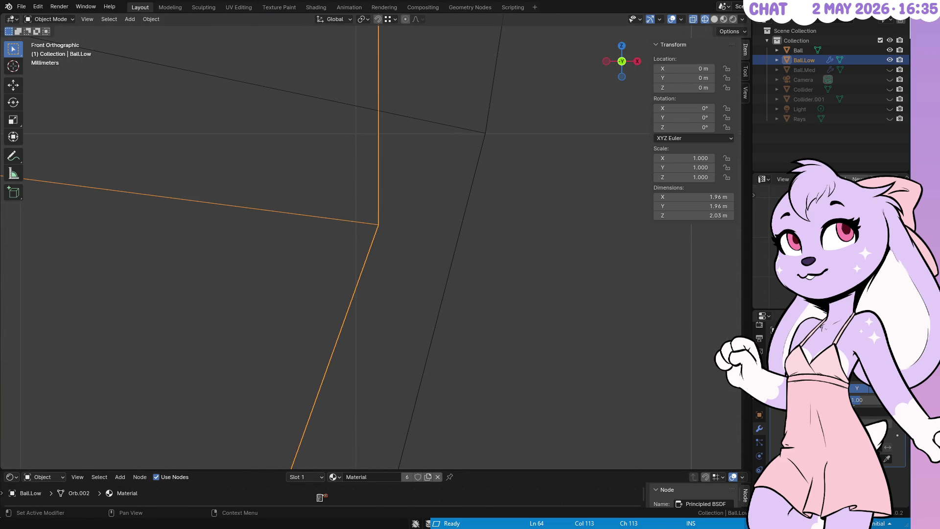
{"action": "mouse_move", "coordinate": [868, 410]}
{"action": "left_mouse_down"}
{"action": "mouse_move", "coordinate": [883, 410]}
{"action": "mouse_move", "coordinate": [873, 412]}
{"action": "left_mouse_up"}
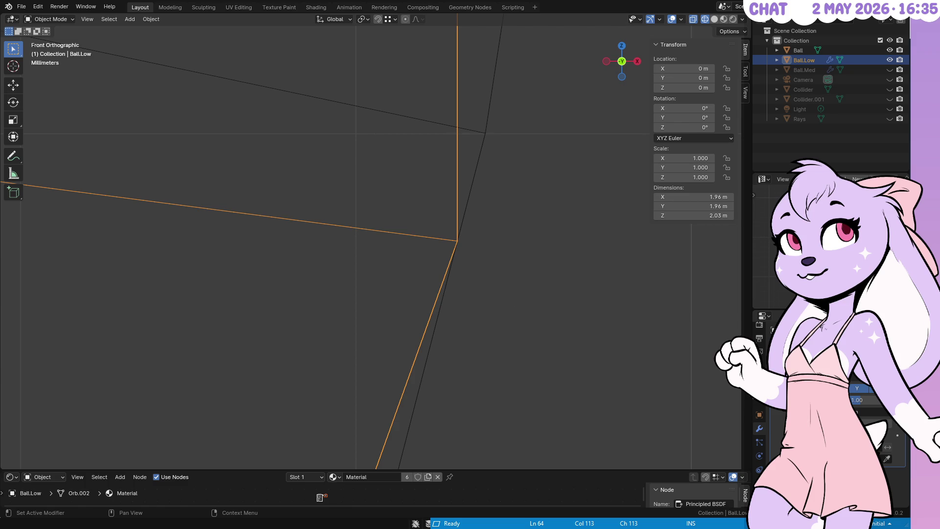
Step: Zoom into a wireframe corner and step Ball.Low's modifier value up and down to match the sphere
{"action": "scroll", "coordinate": [471, 182], "scroll_direction": "down", "scroll_amount": 2}
{"action": "scroll", "coordinate": [264, 242], "scroll_direction": "up", "scroll_amount": 4}
{"action": "scroll", "coordinate": [495, 134], "scroll_direction": "up", "scroll_amount": 2}
{"action": "scroll", "coordinate": [210, 249], "scroll_direction": "down", "scroll_amount": 2}
{"action": "scroll", "coordinate": [218, 279], "scroll_direction": "down", "scroll_amount": 1}
{"action": "scroll", "coordinate": [525, 53], "scroll_direction": "up", "scroll_amount": 3}
{"action": "scroll", "coordinate": [430, 233], "scroll_direction": "down", "scroll_amount": 3}
{"action": "scroll", "coordinate": [489, 88], "scroll_direction": "down", "scroll_amount": 2}
{"action": "scroll", "coordinate": [418, 245], "scroll_direction": "up", "scroll_amount": 3}
{"action": "scroll", "coordinate": [282, 414], "scroll_direction": "down", "scroll_amount": 2}
{"action": "scroll", "coordinate": [600, 172], "scroll_direction": "down", "scroll_amount": 1}
{"action": "scroll", "coordinate": [601, 172], "scroll_direction": "up", "scroll_amount": 3}
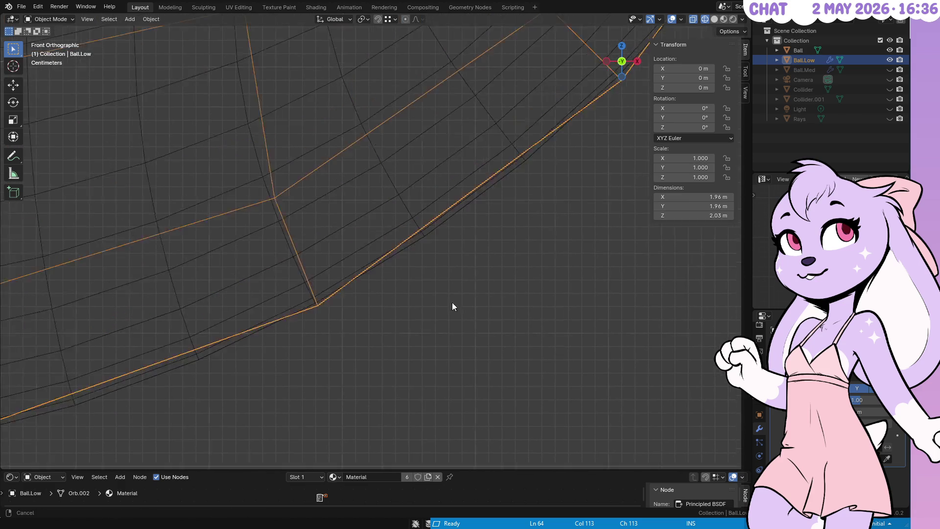
{"action": "scroll", "coordinate": [314, 366], "scroll_direction": "up", "scroll_amount": 6}
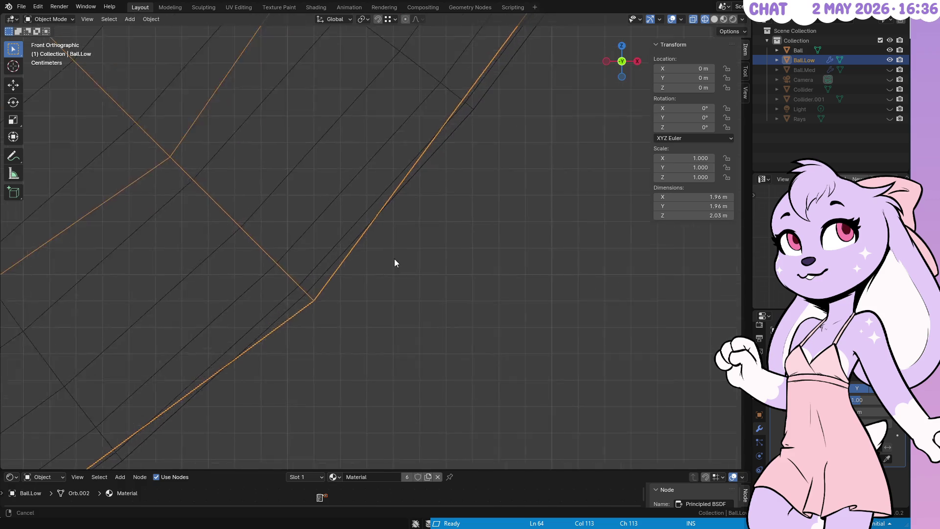
{"action": "scroll", "coordinate": [377, 225], "scroll_direction": "down", "scroll_amount": 5}
{"action": "left_click_drag", "start_coordinate": [478, 297], "coordinate": [487, 301]}
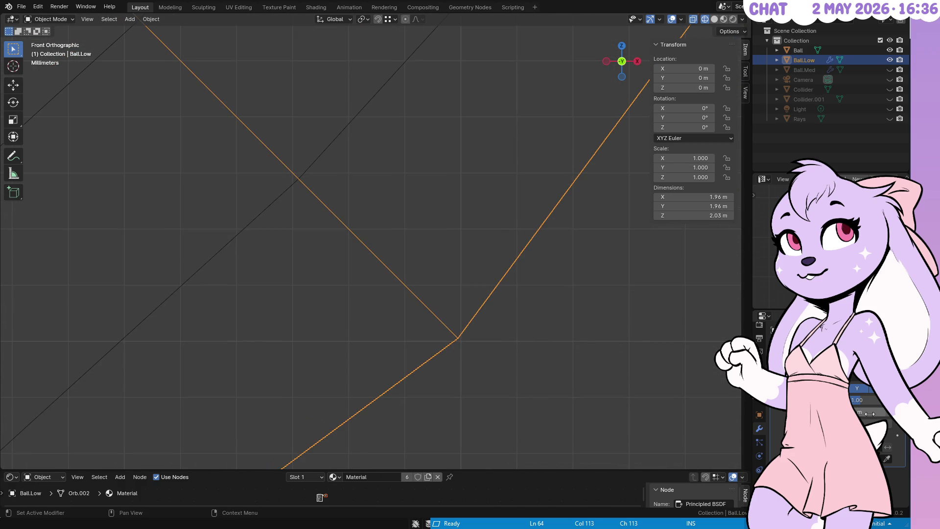
{"action": "left_click", "coordinate": [871, 412]}
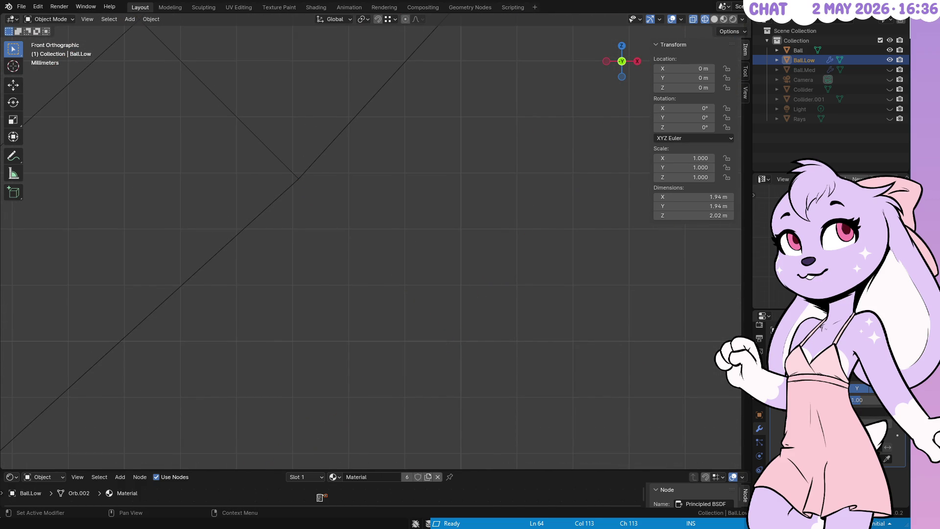
{"action": "left_click", "coordinate": [871, 411]}
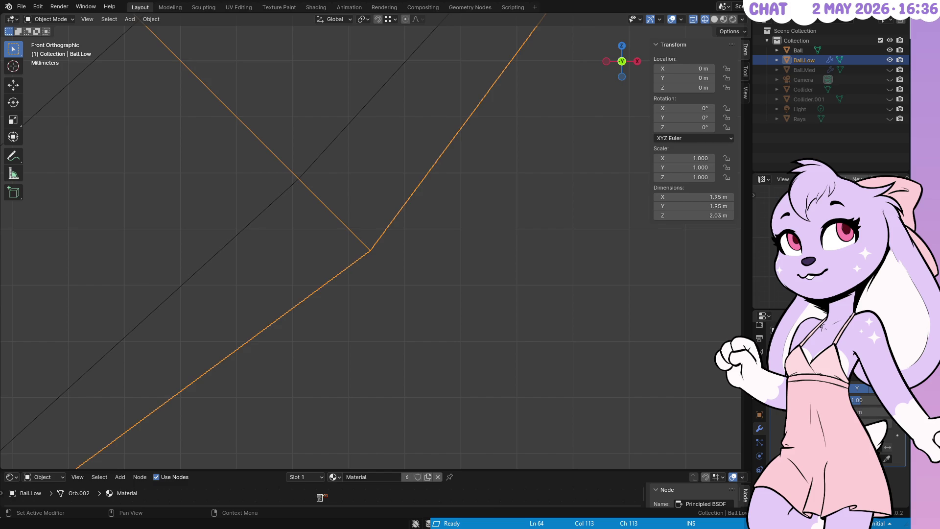
{"action": "left_click", "coordinate": [871, 411]}
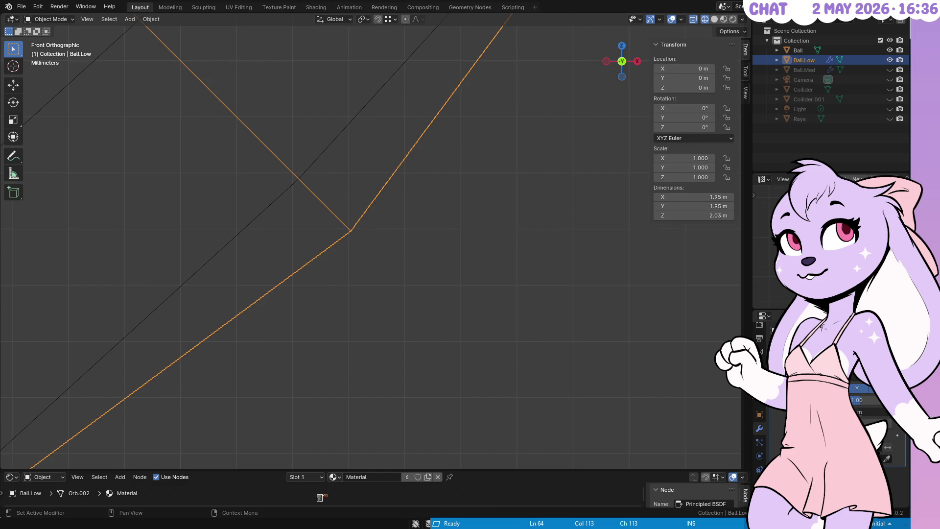
{"action": "left_click", "coordinate": [871, 411]}
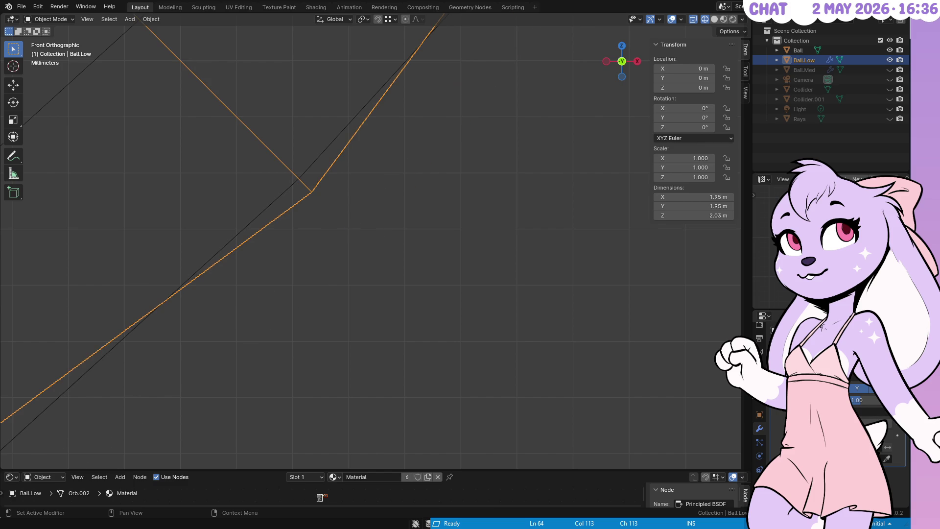
{"action": "left_click", "coordinate": [872, 412]}
{"action": "left_click", "coordinate": [859, 411]}
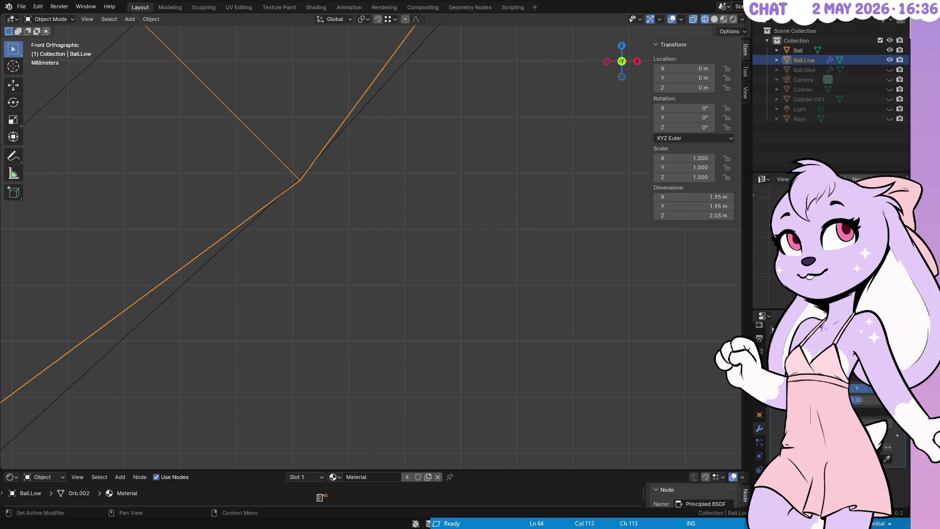
{"action": "left_click", "coordinate": [871, 411]}
Step: Commit the value and make final nudges, leaving Ball.Low at 1.95 × 1.95 × 2.03 m
{"action": "mouse_move", "coordinate": [367, 198]}
{"action": "left_mouse_down"}
{"action": "mouse_move", "coordinate": [437, 236]}
{"action": "mouse_move", "coordinate": [450, 210]}
{"action": "mouse_move", "coordinate": [586, 285]}
{"action": "mouse_move", "coordinate": [434, 254]}
{"action": "left_mouse_up"}
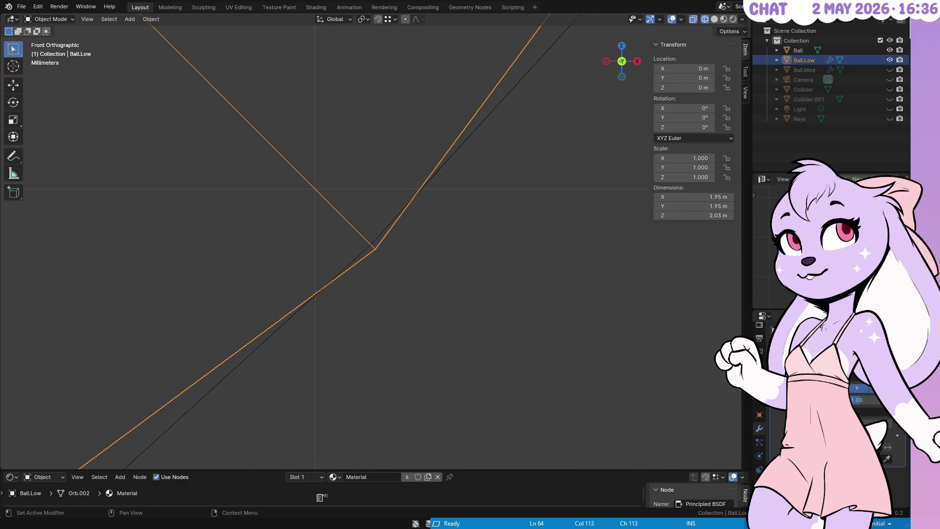
{"action": "key", "text": "Return"}
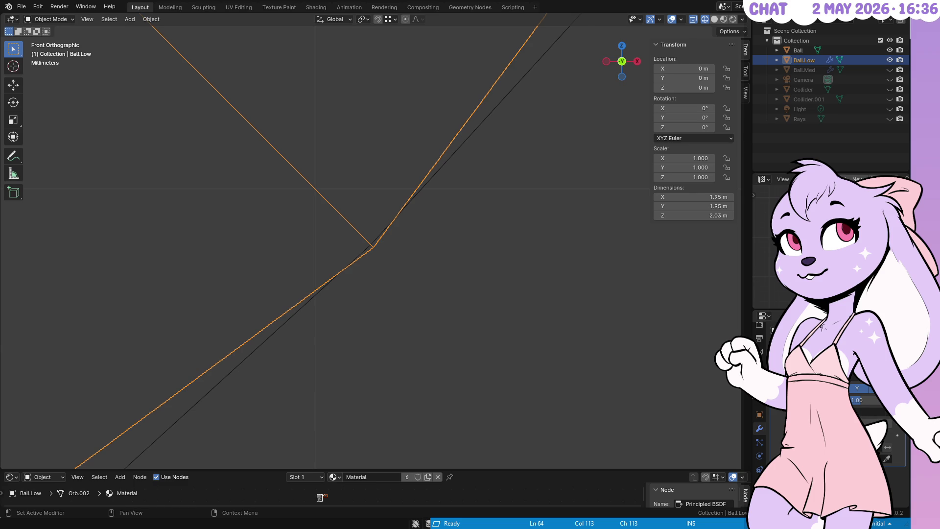
{"action": "left_click_drag", "start_coordinate": [866, 412], "coordinate": [871, 412]}
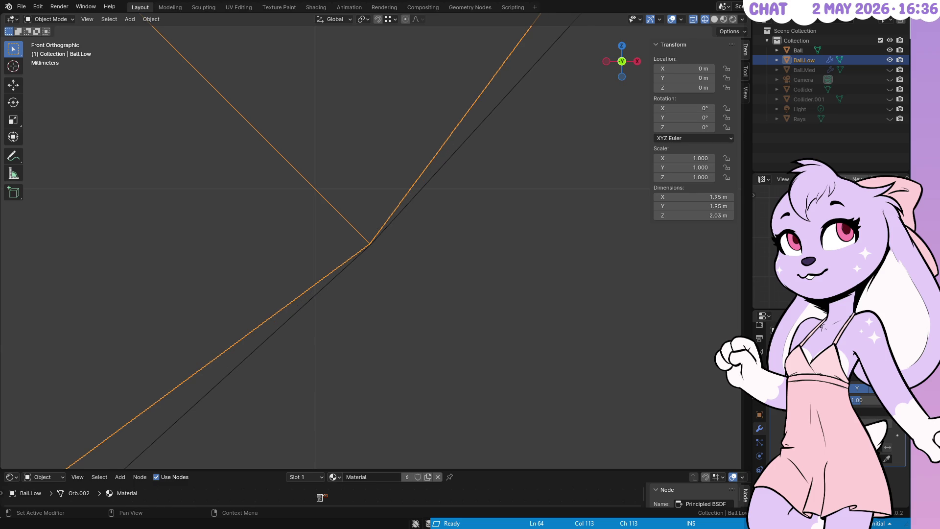
{"action": "left_click_drag", "start_coordinate": [858, 412], "coordinate": [858, 413]}
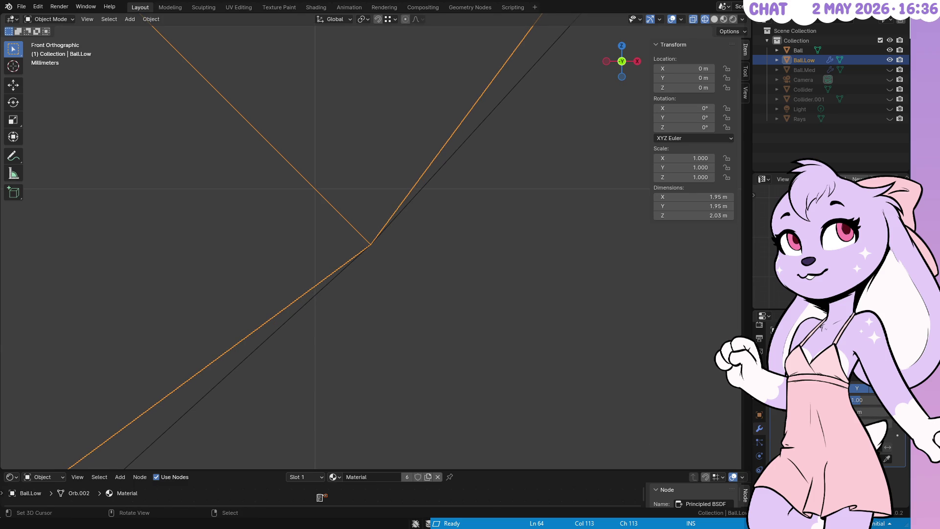
{"action": "mouse_move", "coordinate": [495, 288]}
{"action": "left_mouse_down"}
{"action": "mouse_move", "coordinate": [283, 321]}
{"action": "mouse_move", "coordinate": [465, 245]}
{"action": "mouse_move", "coordinate": [132, 336]}
{"action": "mouse_move", "coordinate": [403, 275]}
{"action": "mouse_move", "coordinate": [256, 376]}
{"action": "mouse_move", "coordinate": [577, 291]}
{"action": "mouse_move", "coordinate": [354, 343]}
{"action": "mouse_move", "coordinate": [491, 215]}
{"action": "mouse_move", "coordinate": [436, 283]}
{"action": "mouse_move", "coordinate": [430, 206]}
{"action": "mouse_move", "coordinate": [427, 255]}
{"action": "left_mouse_up"}
{"action": "scroll", "coordinate": [472, 233], "scroll_direction": "up", "scroll_amount": 3}
Step: Zoom on the sphere's right edge and set Ball.Low's modifier value so it is 2 m wide
{"action": "mouse_move", "coordinate": [475, 230]}
{"action": "left_mouse_down"}
{"action": "mouse_move", "coordinate": [480, 262]}
{"action": "mouse_move", "coordinate": [413, 219]}
{"action": "mouse_move", "coordinate": [388, 240]}
{"action": "mouse_move", "coordinate": [417, 238]}
{"action": "mouse_move", "coordinate": [413, 273]}
{"action": "mouse_move", "coordinate": [440, 323]}
{"action": "mouse_move", "coordinate": [430, 179]}
{"action": "mouse_move", "coordinate": [447, 278]}
{"action": "left_mouse_up"}
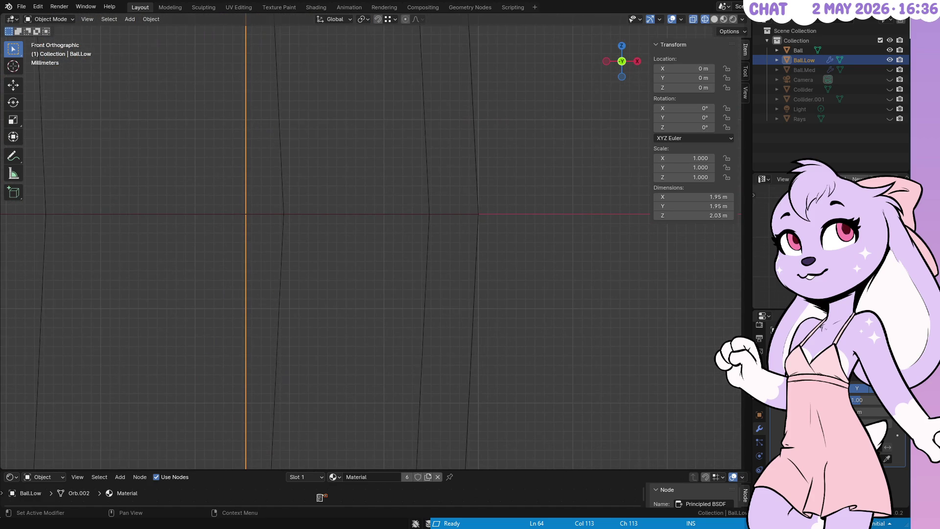
{"action": "mouse_move", "coordinate": [868, 411]}
{"action": "left_mouse_down"}
{"action": "mouse_move", "coordinate": [896, 411]}
{"action": "mouse_move", "coordinate": [878, 412]}
{"action": "left_mouse_up"}
{"action": "scroll", "coordinate": [551, 304], "scroll_direction": "up", "scroll_amount": 3}
{"action": "scroll", "coordinate": [536, 264], "scroll_direction": "up", "scroll_amount": 3}
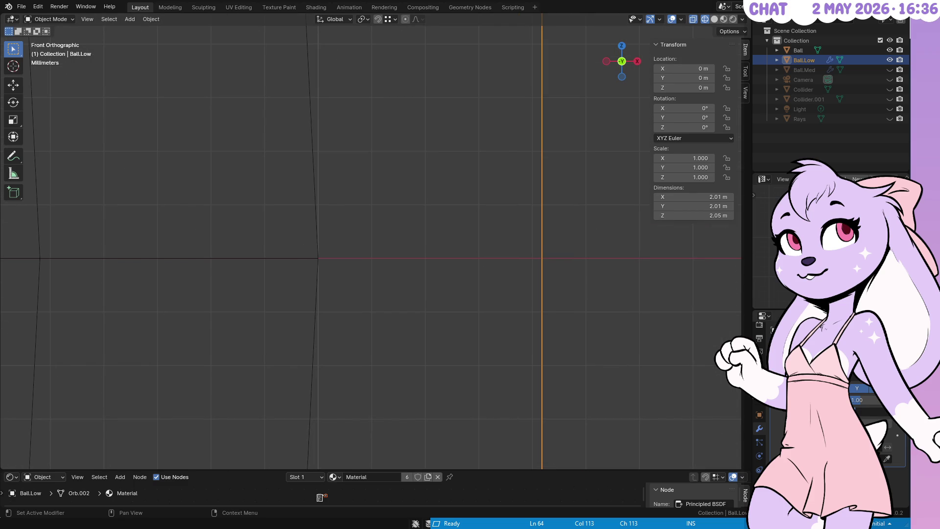
{"action": "key", "text": "Return"}
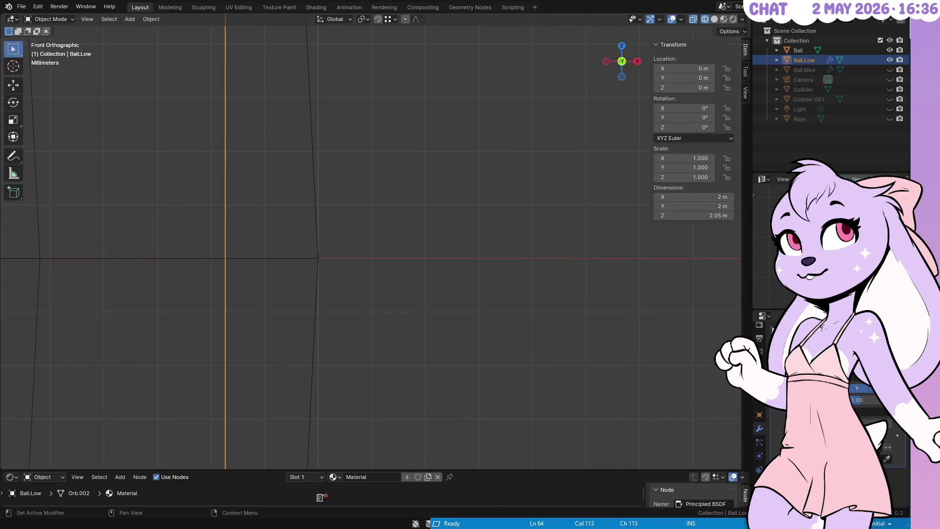
Step: Try 2.01 m, return Ball.Low to 2 m wide, and pull its edge slightly inward
{"action": "key", "text": "Return"}
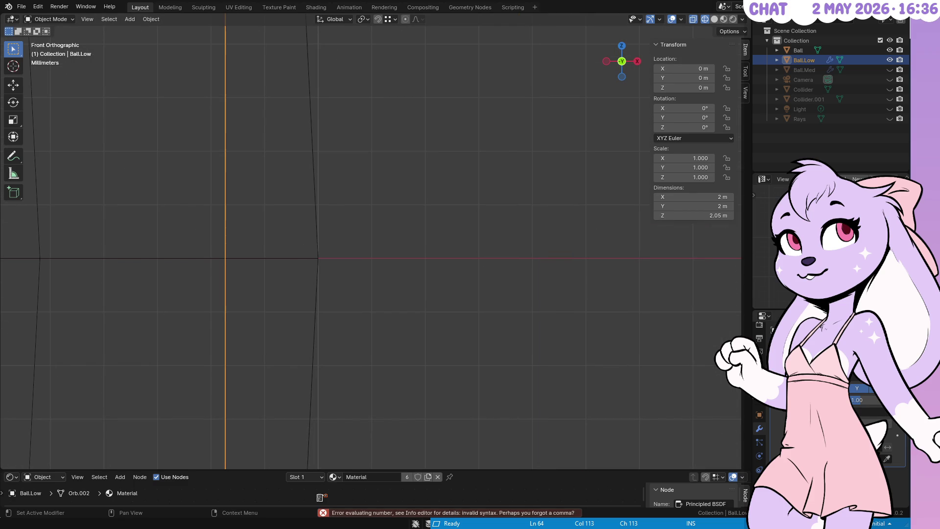
{"action": "key", "text": "Return"}
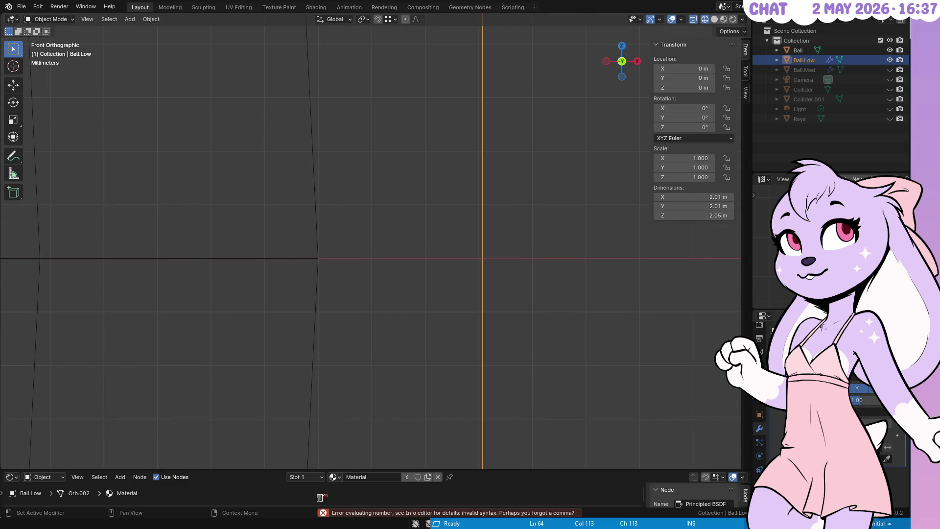
{"action": "key", "text": "Return"}
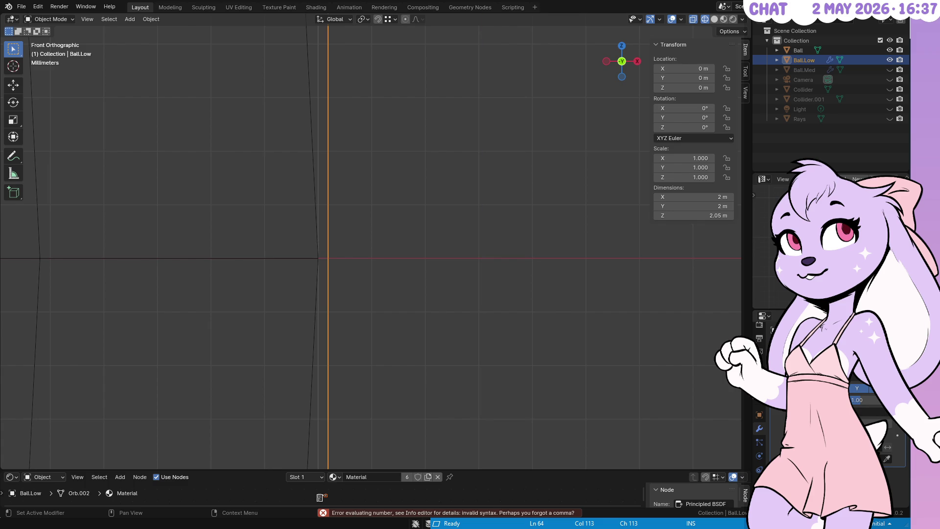
{"action": "key", "text": "Return"}
{"action": "mouse_move", "coordinate": [375, 283]}
{"action": "left_mouse_down"}
{"action": "mouse_move", "coordinate": [459, 271]}
{"action": "mouse_move", "coordinate": [449, 230]}
{"action": "mouse_move", "coordinate": [547, 277]}
{"action": "mouse_move", "coordinate": [430, 296]}
{"action": "mouse_move", "coordinate": [433, 254]}
{"action": "left_mouse_up"}
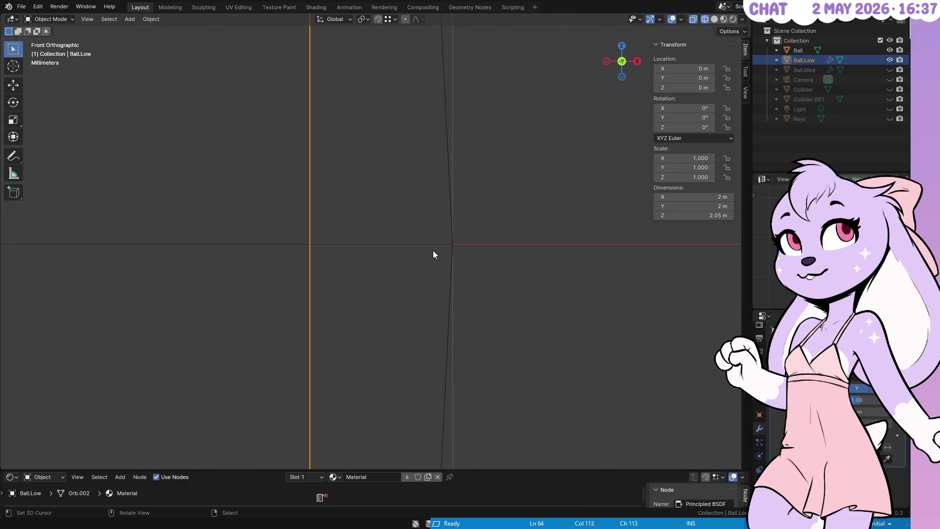
Step: Hide the transform sidebar to compare the two outlines more closely
{"action": "key", "text": "n"}
{"action": "scroll", "coordinate": [421, 294], "scroll_direction": "up", "scroll_amount": 1}
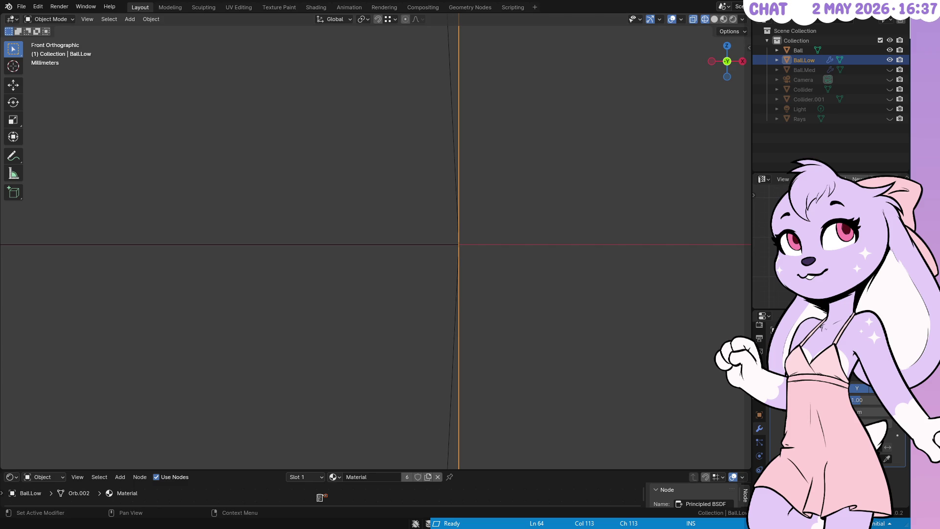
{"action": "left_click", "coordinate": [869, 409]}
Step: Cancel the field edit, zoom out in solid shading, and check Ball.Low's seams in Edit Mode
{"action": "key", "text": "Escape"}
{"action": "scroll", "coordinate": [477, 204], "scroll_direction": "down", "scroll_amount": 3}
{"action": "scroll", "coordinate": [447, 239], "scroll_direction": "down", "scroll_amount": 20}
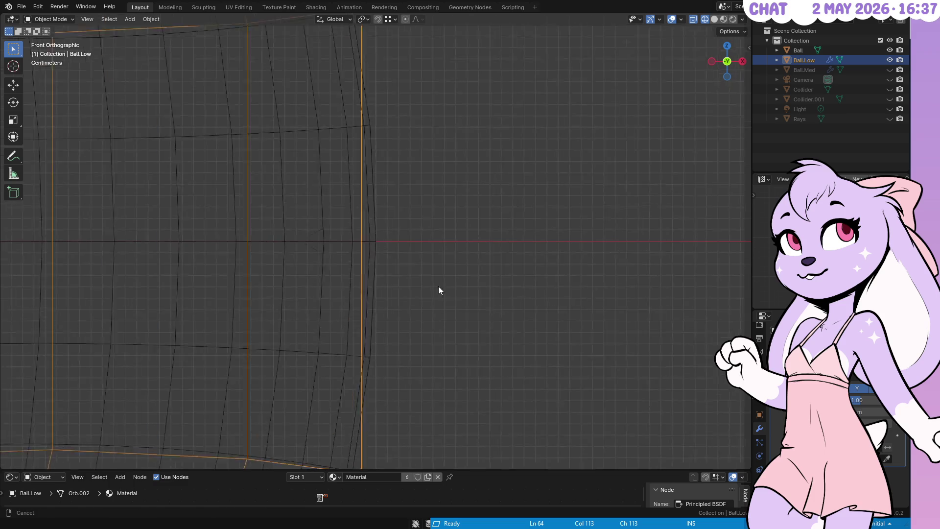
{"action": "scroll", "coordinate": [599, 173], "scroll_direction": "down", "scroll_amount": 5}
{"action": "key", "text": "shift+z"}
{"action": "mouse_move", "coordinate": [598, 173]}
{"action": "left_mouse_down"}
{"action": "mouse_move", "coordinate": [566, 172]}
{"action": "mouse_move", "coordinate": [545, 241]}
{"action": "mouse_move", "coordinate": [457, 293]}
{"action": "mouse_move", "coordinate": [526, 233]}
{"action": "mouse_move", "coordinate": [499, 245]}
{"action": "mouse_move", "coordinate": [560, 247]}
{"action": "mouse_move", "coordinate": [489, 274]}
{"action": "left_mouse_up"}
{"action": "key", "text": "Tab"}
{"action": "key", "text": "Tab"}
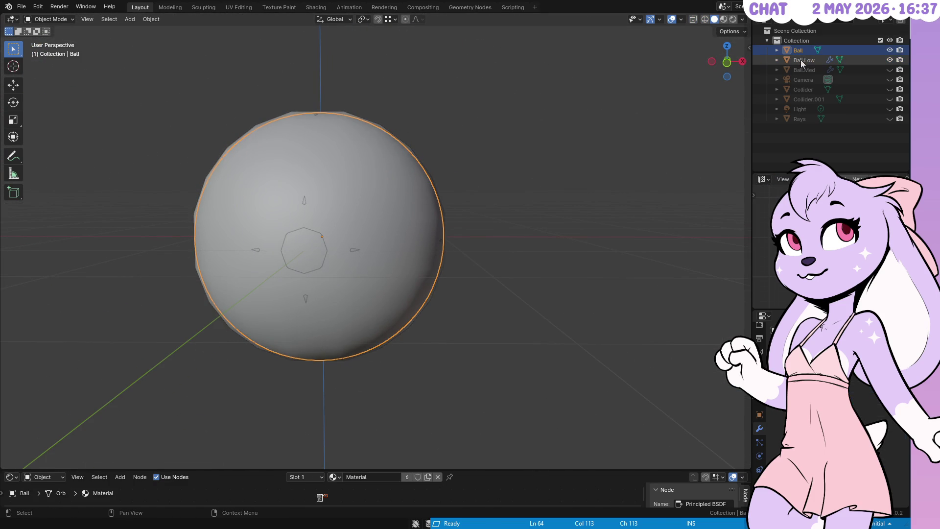
{"action": "left_click", "coordinate": [800, 60], "text": "ctrl"}
Step: Select Ball.Low and view it front-on in X-ray wireframe, framing the ball's upper edge
{"action": "left_click", "coordinate": [802, 58]}
{"action": "mouse_move", "coordinate": [621, 132]}
{"action": "left_mouse_down"}
{"action": "mouse_move", "coordinate": [525, 173]}
{"action": "mouse_move", "coordinate": [557, 150]}
{"action": "left_mouse_up"}
{"action": "left_click", "coordinate": [801, 60]}
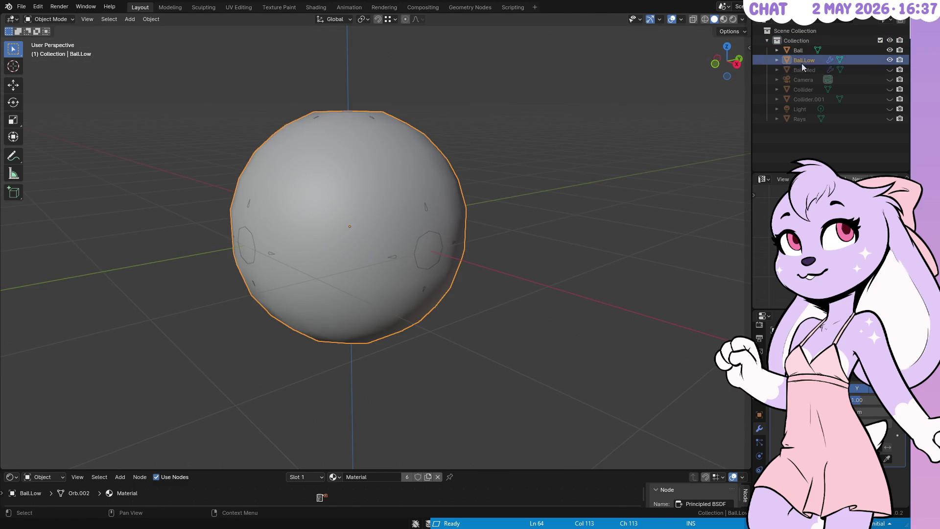
{"action": "key", "text": "KP_1"}
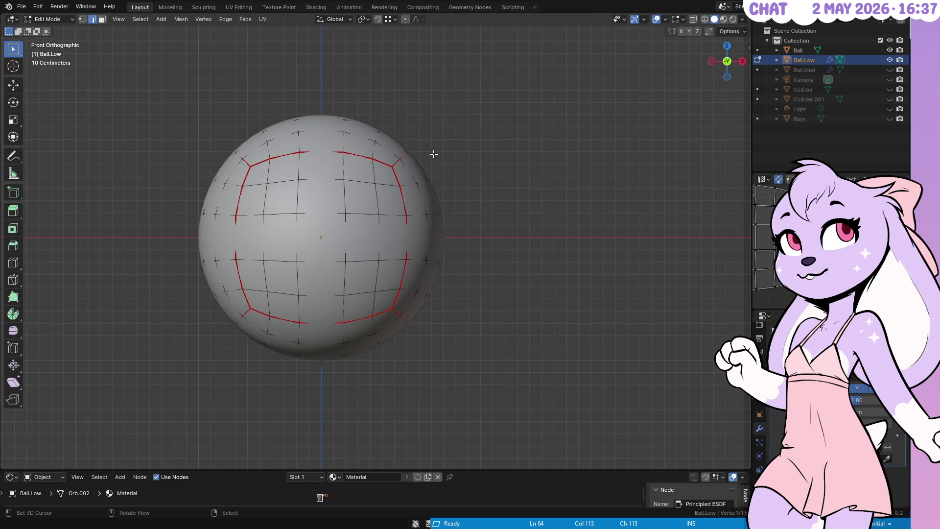
{"action": "key", "text": "shift+z"}
{"action": "scroll", "coordinate": [473, 244], "scroll_direction": "up", "scroll_amount": 5}
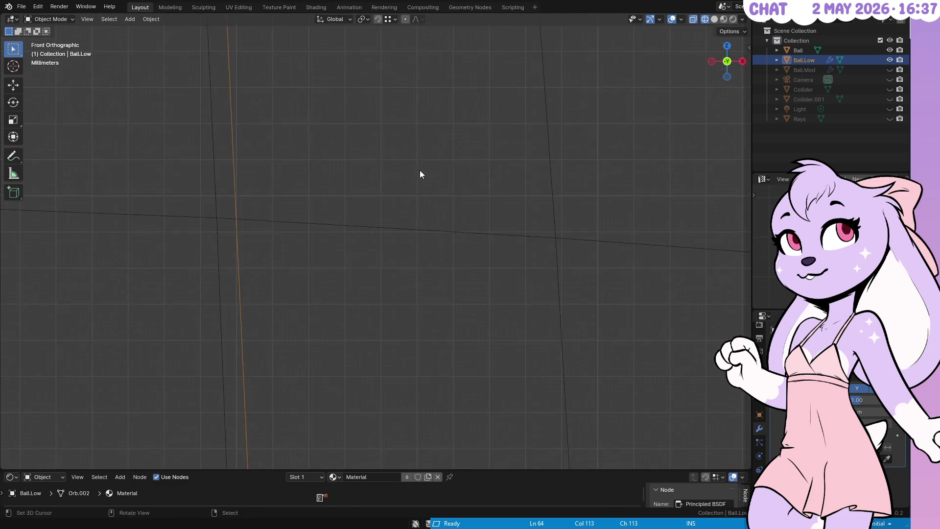
{"action": "mouse_move", "coordinate": [470, 193]}
{"action": "left_mouse_down"}
{"action": "mouse_move", "coordinate": [357, 271]}
{"action": "mouse_move", "coordinate": [436, 181]}
{"action": "mouse_move", "coordinate": [407, 166]}
{"action": "left_mouse_up"}
{"action": "key", "text": "KP_1"}
{"action": "key", "text": "KP_1"}
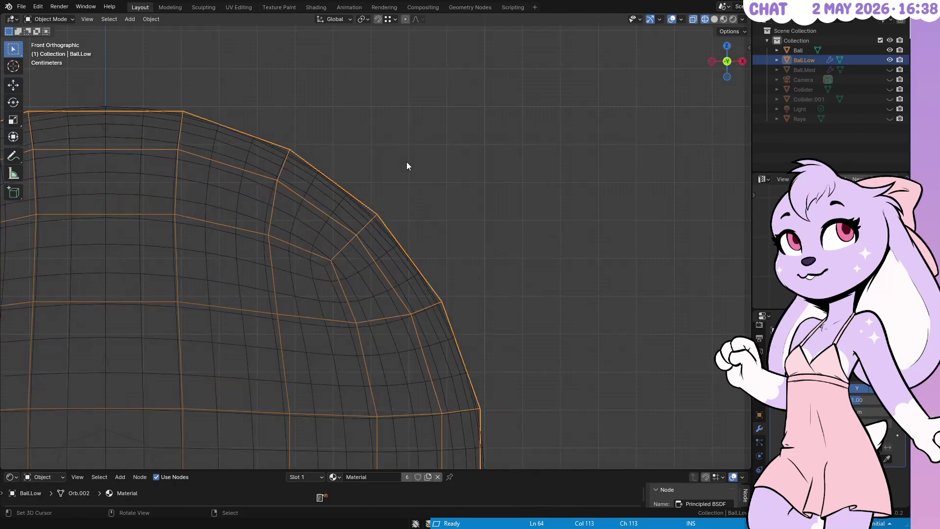
{"action": "left_click_drag", "start_coordinate": [419, 207], "coordinate": [607, 120]}
{"action": "scroll", "coordinate": [578, 160], "scroll_direction": "down", "scroll_amount": 5}
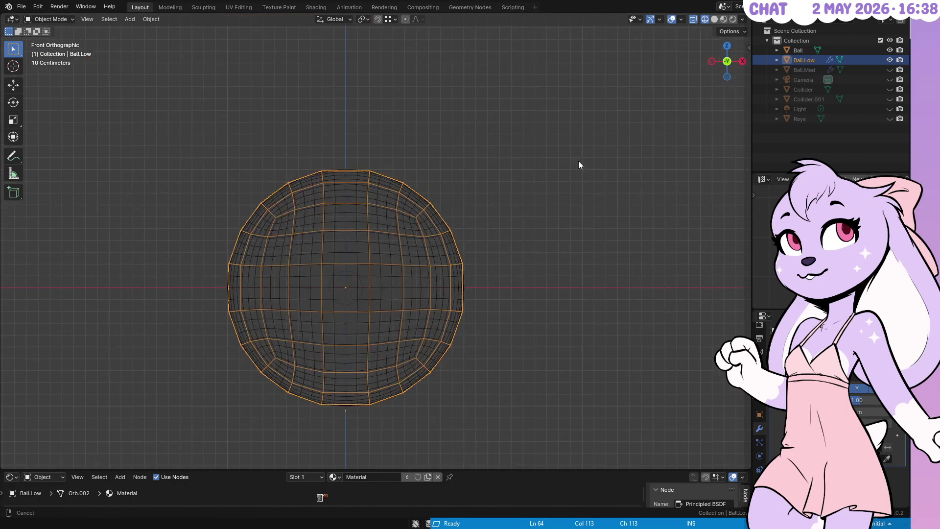
{"action": "key", "text": "Tab"}
{"action": "key", "text": "a"}
{"action": "key", "text": "Tab"}
{"action": "mouse_move", "coordinate": [471, 262]}
{"action": "left_mouse_down"}
{"action": "mouse_move", "coordinate": [448, 263]}
{"action": "mouse_move", "coordinate": [481, 150]}
{"action": "left_mouse_up"}
{"action": "left_click_drag", "start_coordinate": [544, 175], "coordinate": [643, 243]}
{"action": "left_click", "coordinate": [857, 409]}
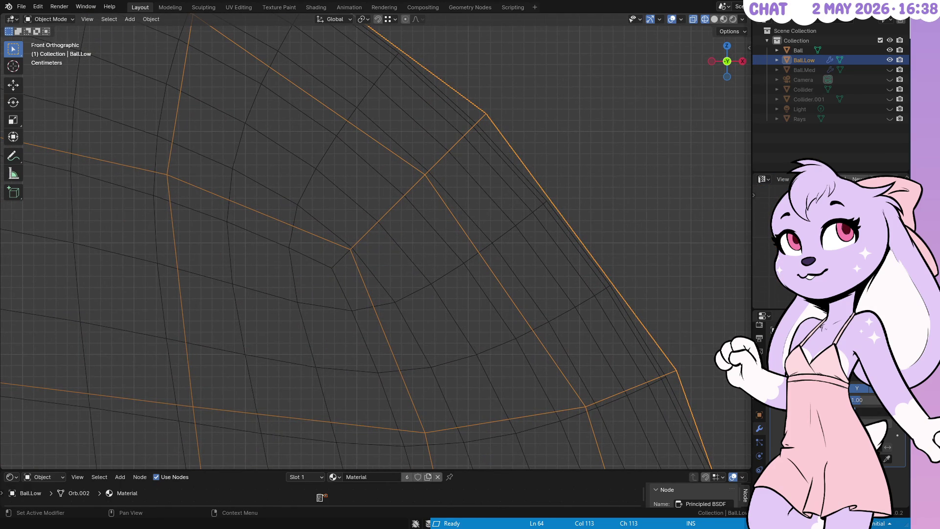
{"action": "mouse_move", "coordinate": [560, 226]}
{"action": "left_mouse_down"}
{"action": "mouse_move", "coordinate": [560, 193]}
{"action": "mouse_move", "coordinate": [531, 250]}
{"action": "mouse_move", "coordinate": [540, 122]}
{"action": "mouse_move", "coordinate": [509, 204]}
{"action": "mouse_move", "coordinate": [527, 195]}
{"action": "mouse_move", "coordinate": [420, 202]}
{"action": "mouse_move", "coordinate": [539, 192]}
{"action": "mouse_move", "coordinate": [421, 270]}
{"action": "left_mouse_up"}
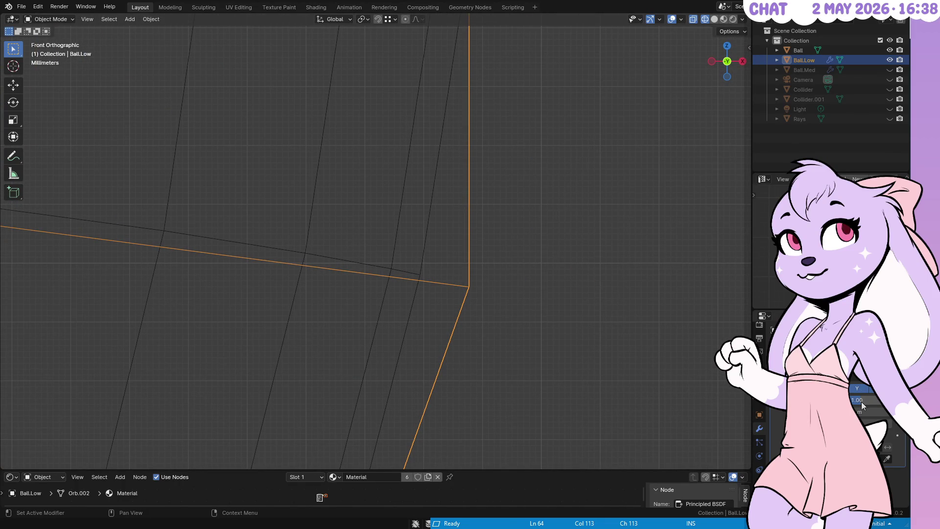
{"action": "mouse_move", "coordinate": [637, 283]}
{"action": "left_mouse_down"}
{"action": "mouse_move", "coordinate": [475, 193]}
{"action": "mouse_move", "coordinate": [398, 312]}
{"action": "mouse_move", "coordinate": [420, 259]}
{"action": "mouse_move", "coordinate": [548, 153]}
{"action": "left_mouse_up"}
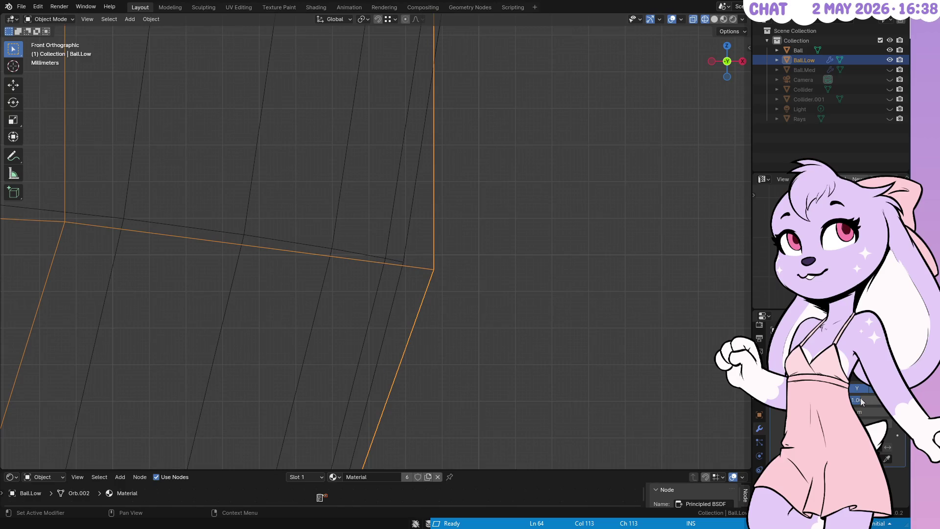
{"action": "scroll", "coordinate": [443, 255], "scroll_direction": "down", "scroll_amount": 8}
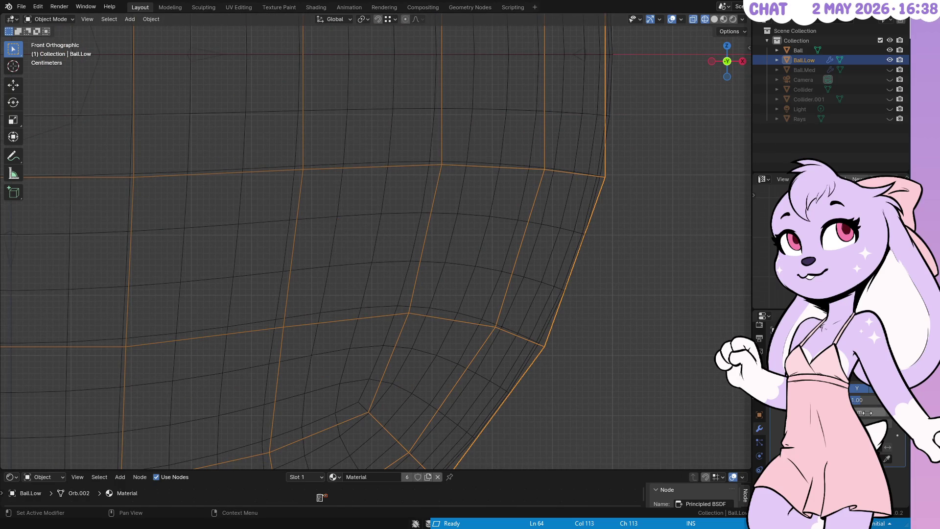
{"action": "left_click", "coordinate": [804, 69]}
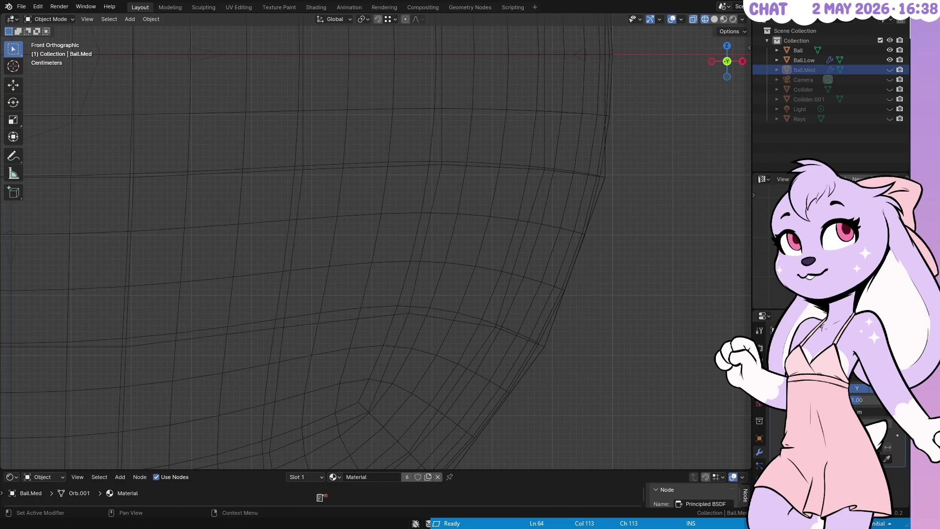
Step: Drag Ball.Low's modifier value to pull its edge inward, then select the original Ball to compare
{"action": "left_click", "coordinate": [803, 60]}
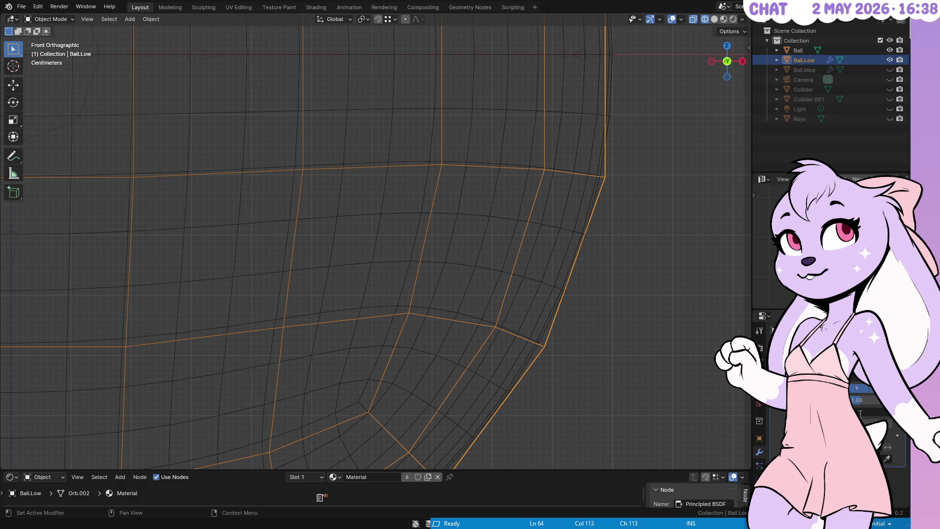
{"action": "left_click_drag", "start_coordinate": [860, 414], "coordinate": [860, 414]}
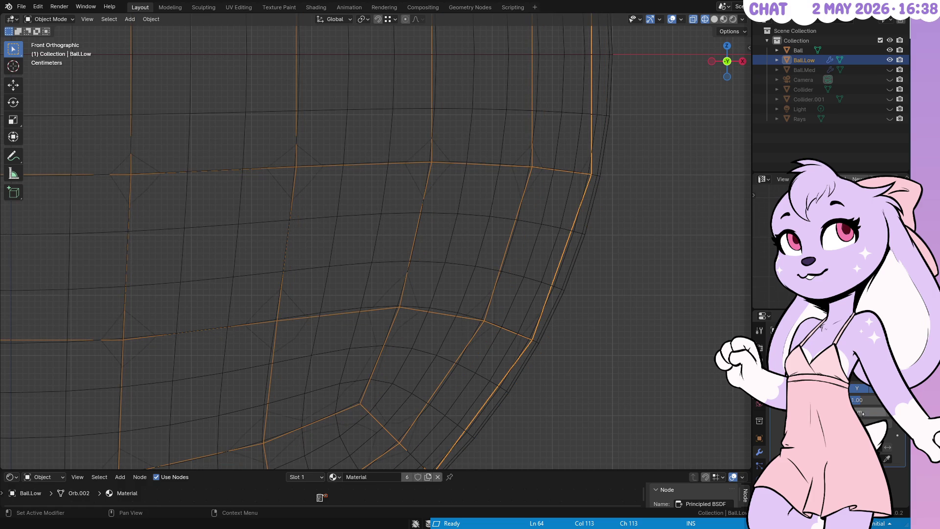
{"action": "scroll", "coordinate": [554, 205], "scroll_direction": "down", "scroll_amount": 2}
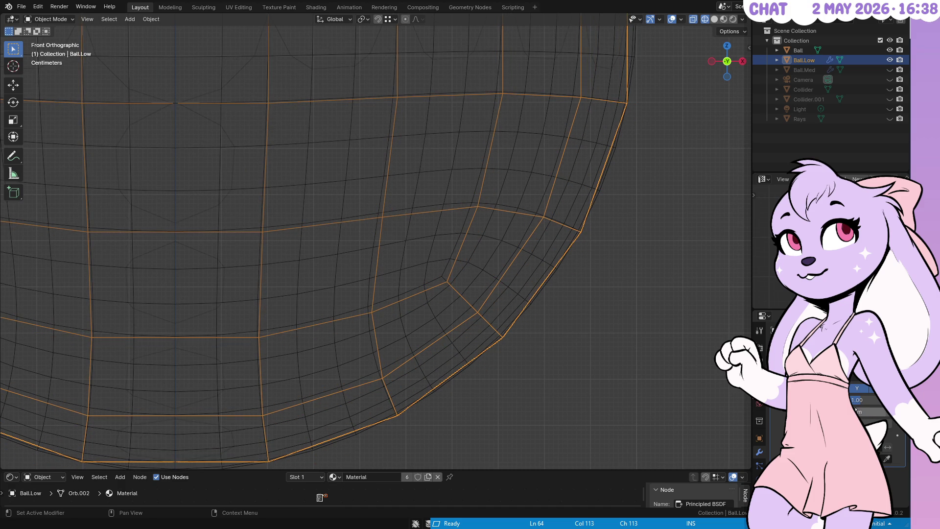
{"action": "left_click", "coordinate": [615, 136]}
Step: Reselect Ball.Low, zoom onto its lower-right edge, and nudge the modifier value until the edges meet
{"action": "scroll", "coordinate": [608, 127], "scroll_direction": "down", "scroll_amount": 3}
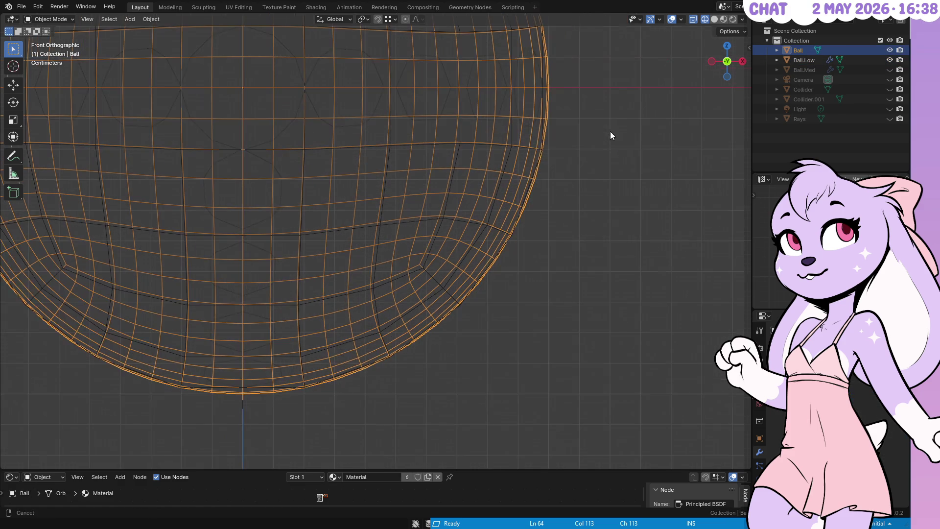
{"action": "left_click", "coordinate": [522, 150]}
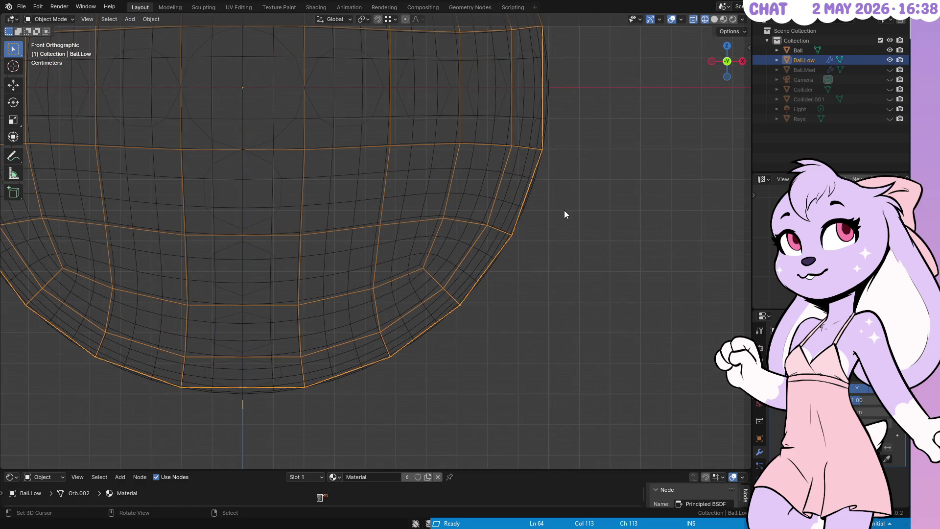
{"action": "scroll", "coordinate": [465, 330], "scroll_direction": "up", "scroll_amount": 5}
{"action": "scroll", "coordinate": [587, 199], "scroll_direction": "right", "scroll_amount": 10}
{"action": "scroll", "coordinate": [466, 350], "scroll_direction": "up", "scroll_amount": 2}
{"action": "scroll", "coordinate": [492, 271], "scroll_direction": "up", "scroll_amount": 4}
{"action": "scroll", "coordinate": [536, 195], "scroll_direction": "down", "scroll_amount": 5}
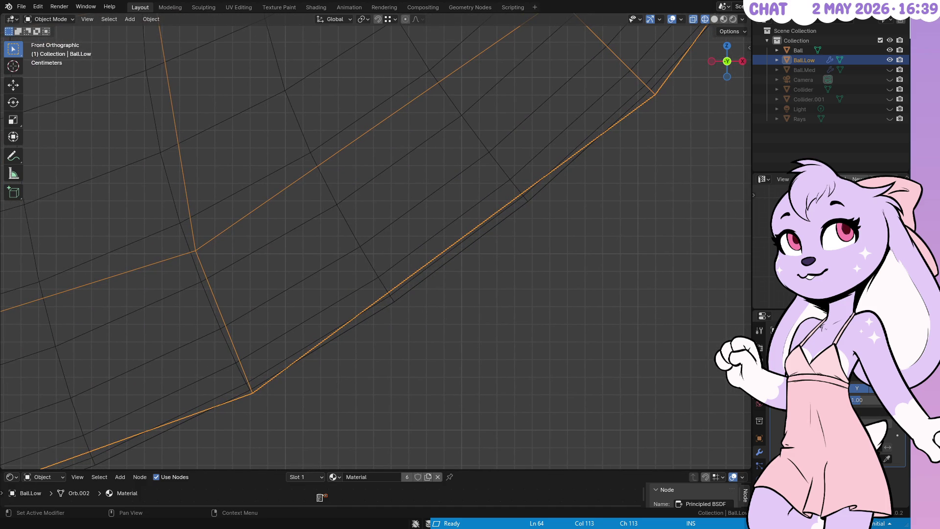
{"action": "left_click_drag", "start_coordinate": [854, 412], "coordinate": [857, 413]}
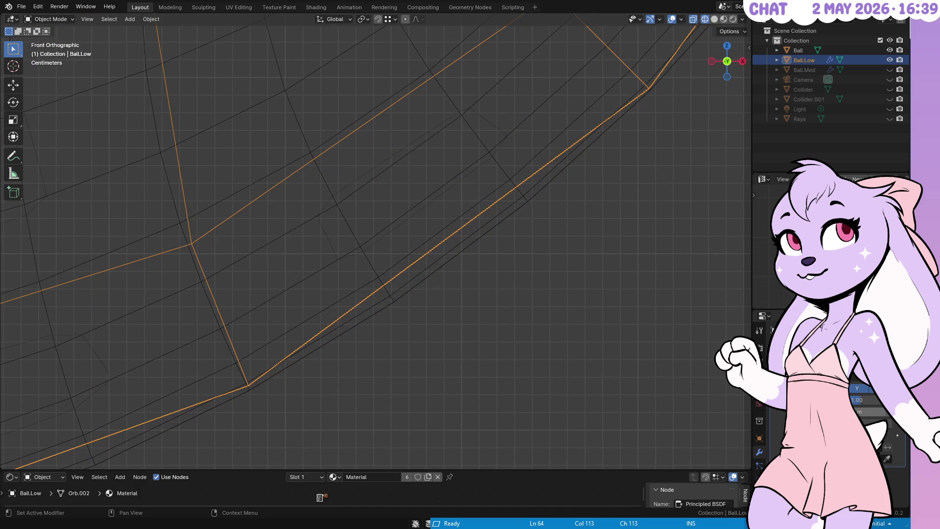
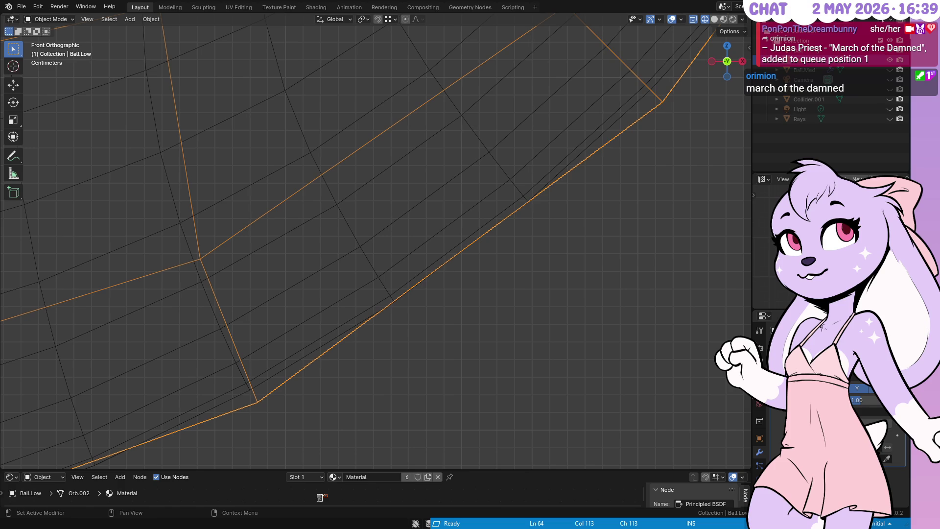
Step: Switch the viewport to solid shading and centre the view on the ball
{"action": "scroll", "coordinate": [483, 233], "scroll_direction": "down", "scroll_amount": 5}
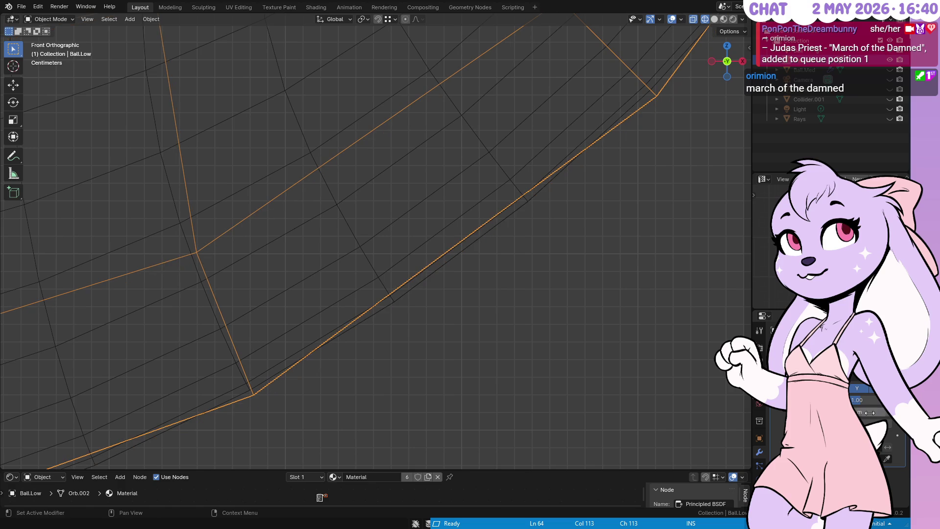
{"action": "scroll", "coordinate": [513, 293], "scroll_direction": "down", "scroll_amount": 5}
{"action": "key", "text": "shift+z"}
{"action": "mouse_move", "coordinate": [548, 214]}
{"action": "left_mouse_down"}
{"action": "mouse_move", "coordinate": [503, 200]}
{"action": "mouse_move", "coordinate": [489, 207]}
{"action": "left_mouse_up"}
{"action": "scroll", "coordinate": [482, 204], "scroll_direction": "down", "scroll_amount": 2}
{"action": "left_click", "coordinate": [480, 230]}
{"action": "mouse_move", "coordinate": [483, 266]}
{"action": "left_mouse_down"}
{"action": "mouse_move", "coordinate": [530, 259]}
{"action": "mouse_move", "coordinate": [579, 204]}
{"action": "left_mouse_up"}
Step: Toggle the hexagon-patterned shell's visibility and select the low-poly ball
{"action": "left_click", "coordinate": [890, 57]}
{"action": "left_click", "coordinate": [892, 59]}
{"action": "left_click", "coordinate": [891, 59]}
{"action": "left_click", "coordinate": [891, 59]}
{"action": "left_click", "coordinate": [890, 60]}
{"action": "left_click", "coordinate": [891, 59]}
{"action": "left_click", "coordinate": [531, 139]}
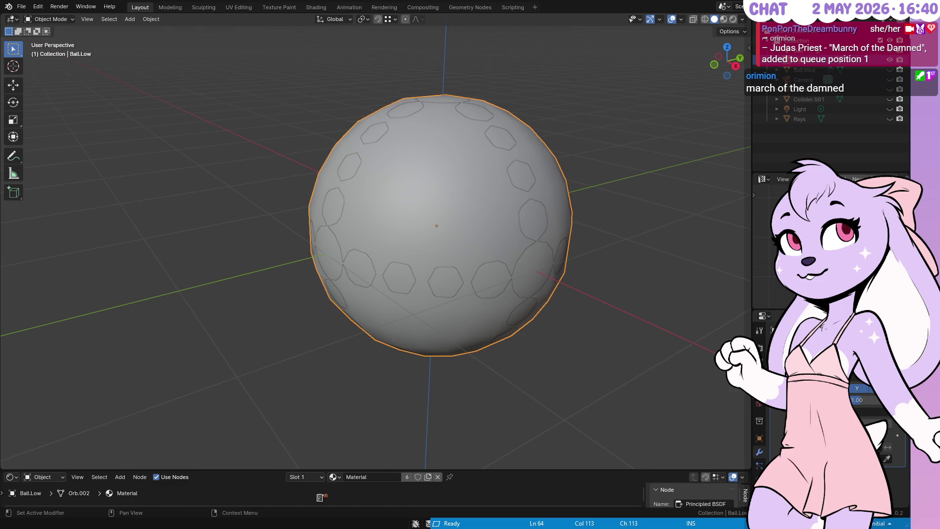
Step: Compare the hexagon and circle shell variants, leaving the hexagon shell showing
{"action": "left_click", "coordinate": [889, 59]}
{"action": "left_click", "coordinate": [889, 58]}
{"action": "left_click", "coordinate": [890, 59]}
{"action": "left_click", "coordinate": [890, 59]}
{"action": "left_click", "coordinate": [891, 61]}
{"action": "left_click", "coordinate": [891, 61]}
{"action": "left_click", "coordinate": [891, 62]}
{"action": "left_click", "coordinate": [891, 61]}
{"action": "left_click", "coordinate": [890, 61]}
{"action": "left_click", "coordinate": [891, 61]}
{"action": "left_click", "coordinate": [891, 62]}
{"action": "left_click", "coordinate": [891, 61]}
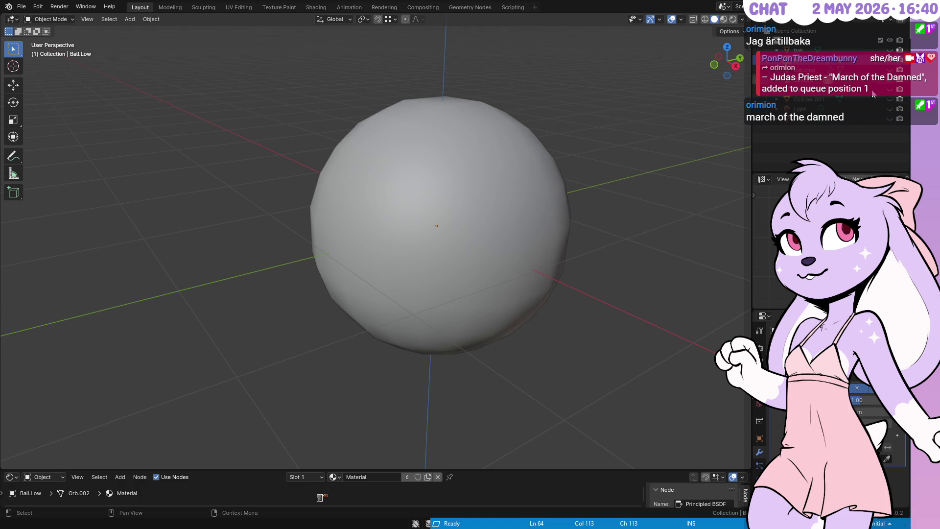
Step: Show and hide the diamond-patterned shell to compare it, ending with it hidden
{"action": "left_click_drag", "start_coordinate": [527, 194], "coordinate": [710, 123]}
{"action": "left_click", "coordinate": [890, 49]}
{"action": "left_click", "coordinate": [890, 51]}
{"action": "left_click", "coordinate": [890, 60]}
{"action": "left_click", "coordinate": [891, 70]}
{"action": "left_click", "coordinate": [889, 70]}
{"action": "left_click", "coordinate": [890, 70]}
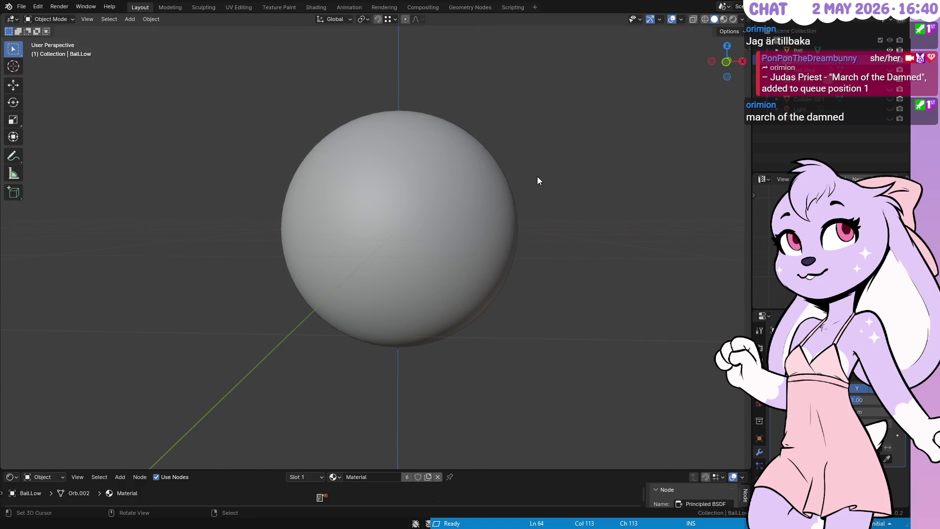
Step: Orbit around the sphere and select the smooth Ball
{"action": "left_click_drag", "start_coordinate": [563, 175], "coordinate": [525, 214]}
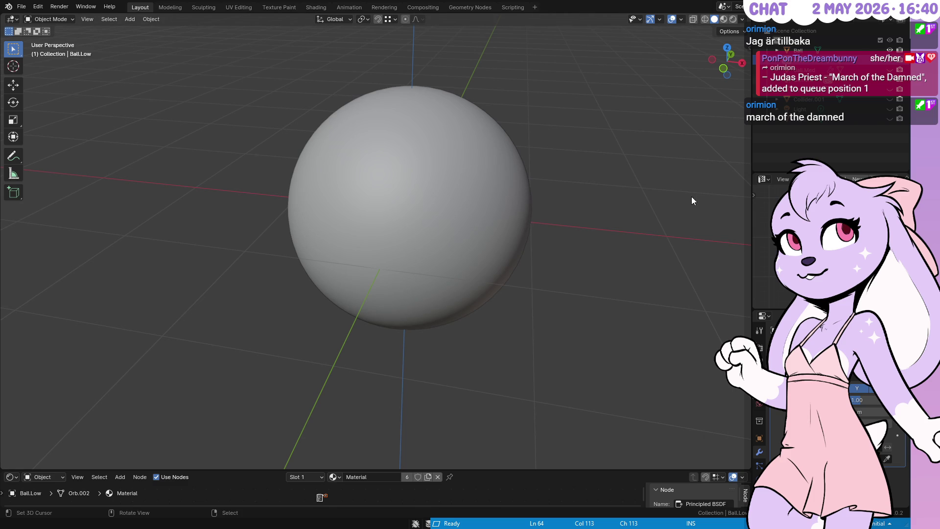
{"action": "left_click_drag", "start_coordinate": [582, 167], "coordinate": [504, 160]}
{"action": "scroll", "coordinate": [504, 159], "scroll_direction": "up", "scroll_amount": 2}
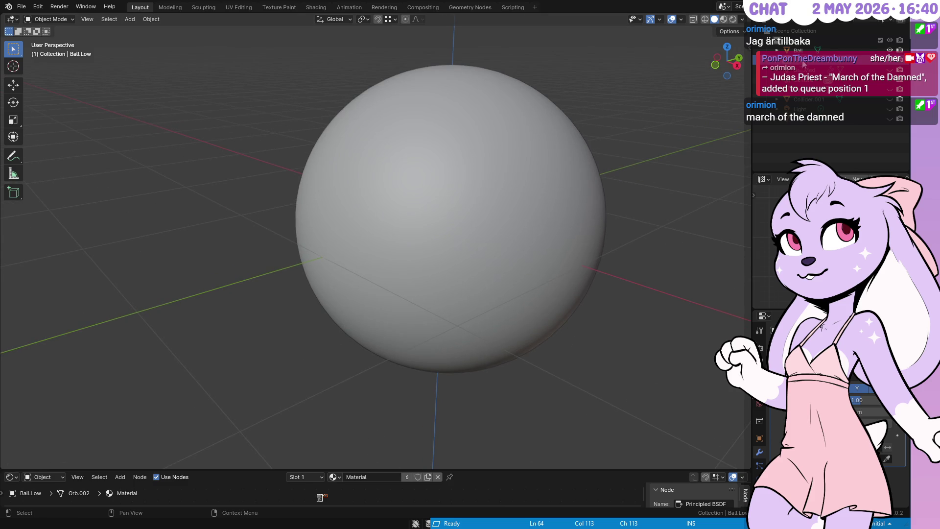
{"action": "left_click", "coordinate": [797, 50]}
Step: Duplicate Ball in place and rename the copy to Ball.Ultra
{"action": "key", "text": "shift+d"}
{"action": "key", "text": "Escape"}
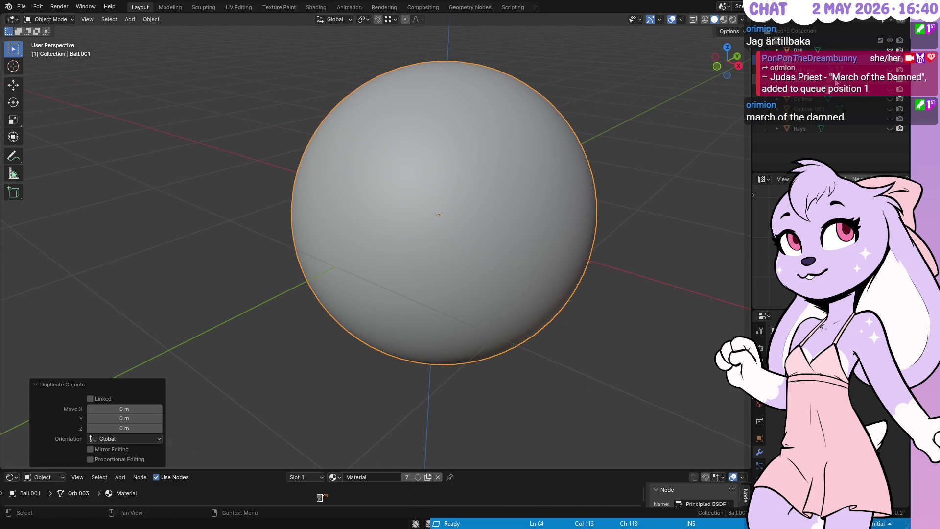
{"action": "double_click", "coordinate": [832, 59]}
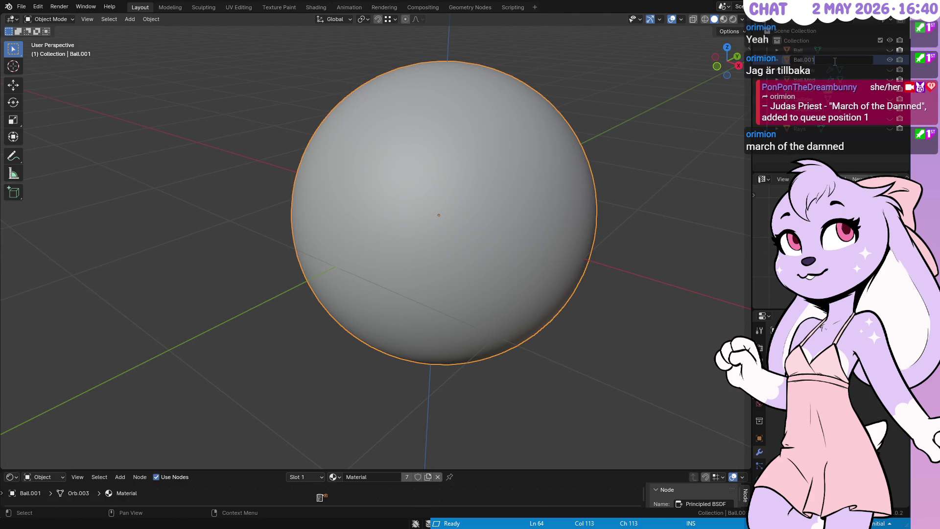
{"action": "key", "text": "BackSpace"}
{"action": "key", "text": "BackSpace"}
{"action": "key", "text": "BackSpace"}
{"action": "type", "text": "Ultr"}
{"action": "key", "text": "Return"}
Step: Subdivide Ball.Ultra one level with Ctrl+1 and check the resulting mesh
{"action": "key", "text": "Tab"}
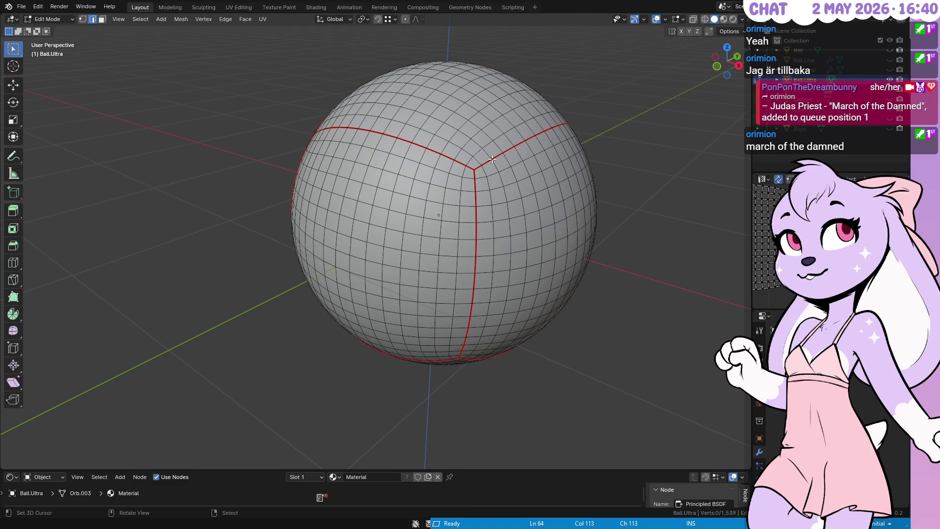
{"action": "key", "text": "Tab"}
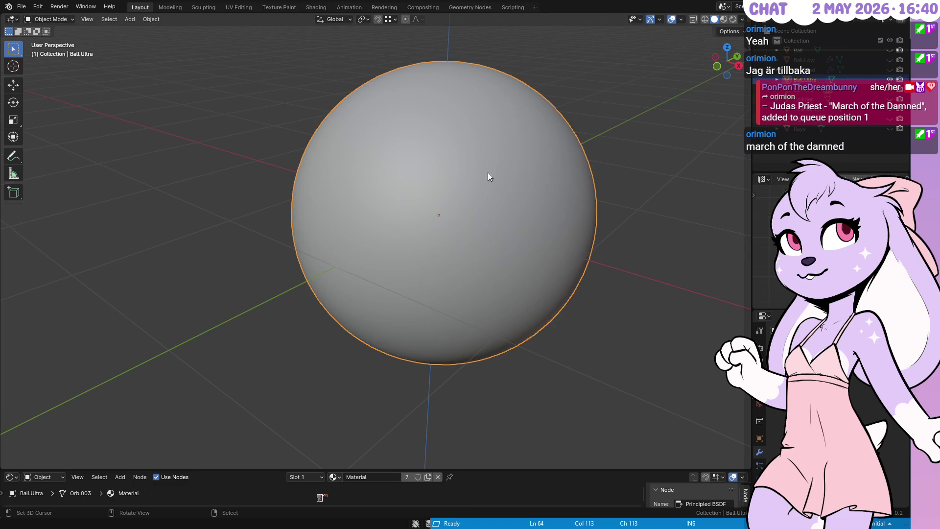
{"action": "key", "text": "ctrl+1"}
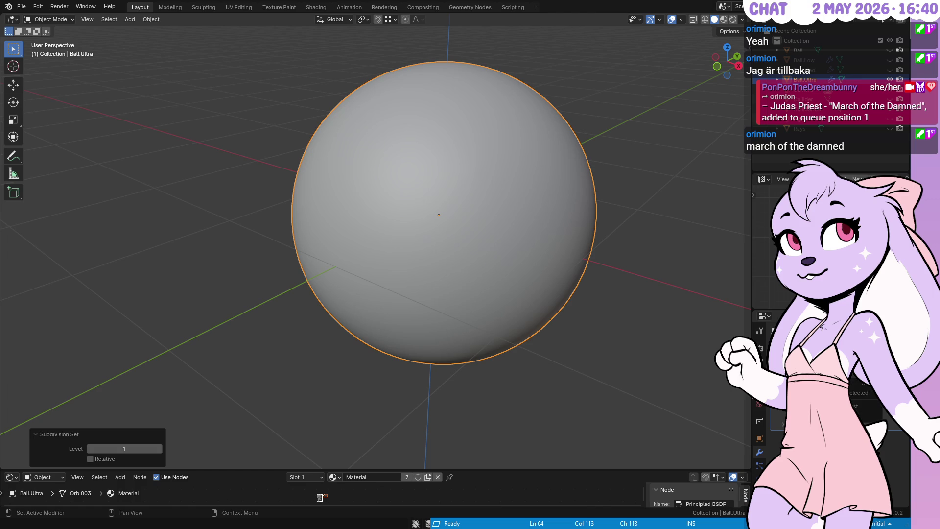
{"action": "key", "text": "Tab"}
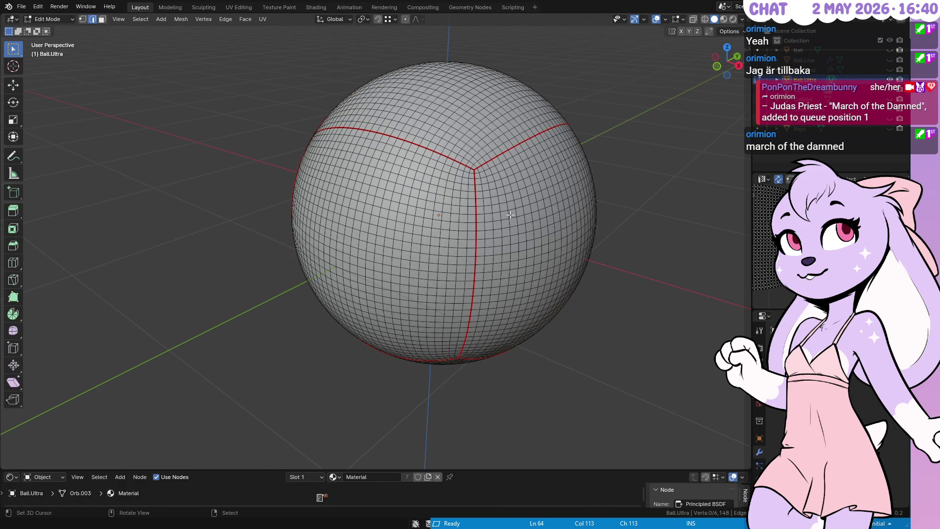
{"action": "key", "text": "Tab"}
Step: Add a Cast modifier to Ball.Ultra with factor 1.00 and view it from the front
{"action": "key", "text": "shift+a"}
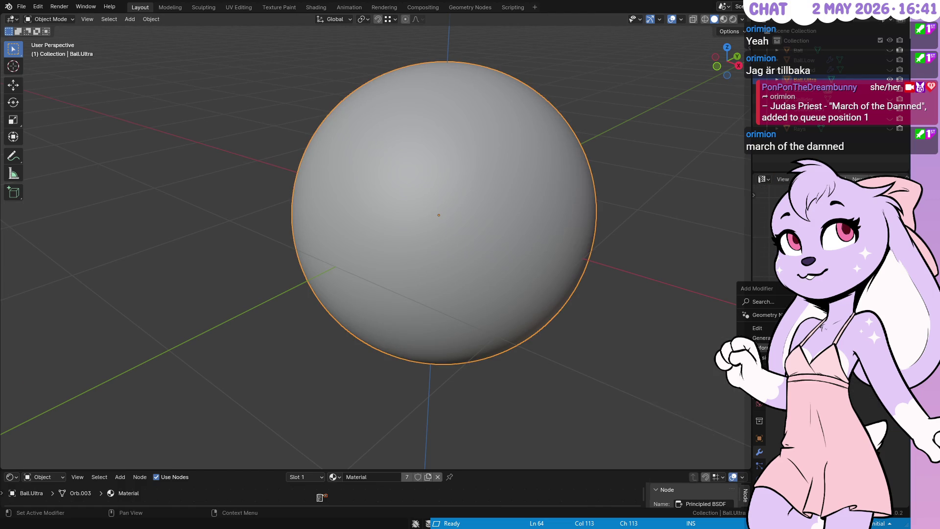
{"action": "mouse_move", "coordinate": [761, 347]}
{"action": "left_click", "coordinate": [692, 356]}
{"action": "left_click", "coordinate": [852, 400]}
{"action": "type", "text": "1"}
{"action": "key", "text": "Return"}
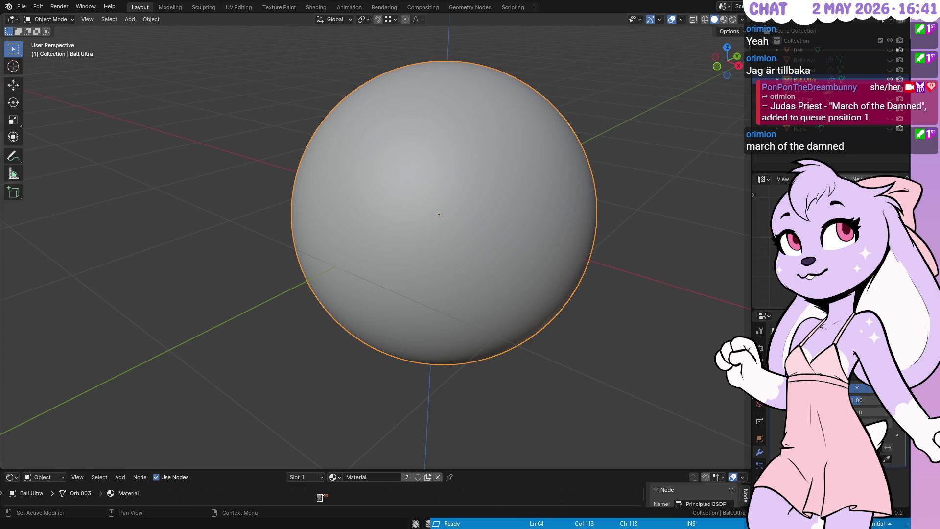
{"action": "key", "text": "KP_1"}
Step: Switch the sphere to wireframe and orbit around it to inspect the mesh
{"action": "scroll", "coordinate": [591, 239], "scroll_direction": "up", "scroll_amount": 2}
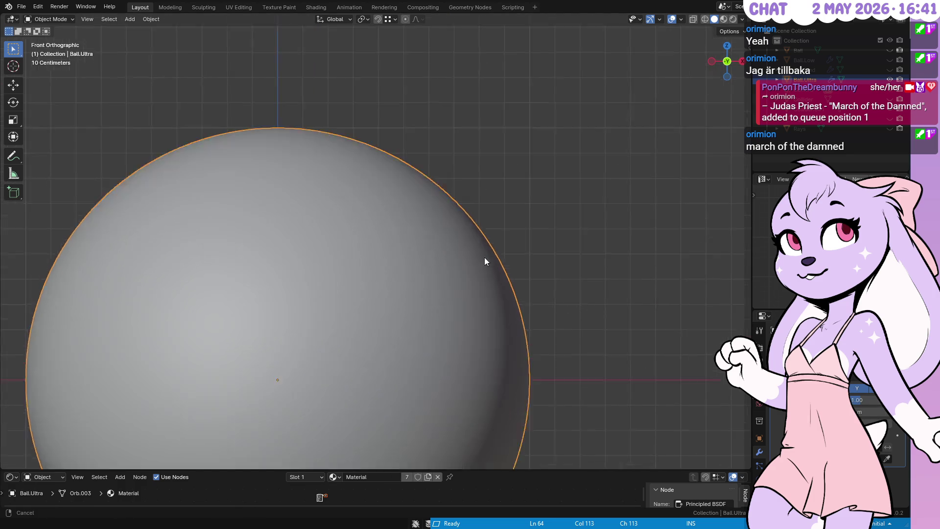
{"action": "scroll", "coordinate": [491, 293], "scroll_direction": "up", "scroll_amount": 6}
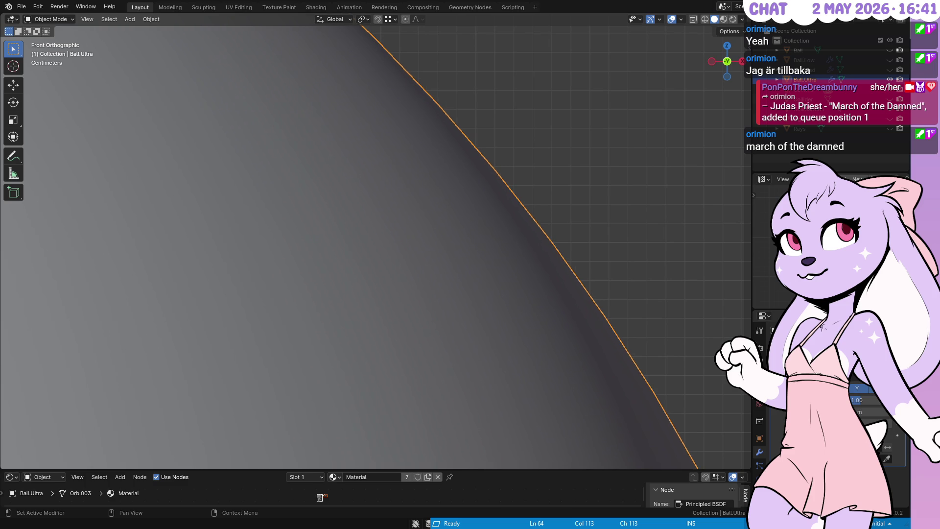
{"action": "scroll", "coordinate": [570, 203], "scroll_direction": "down", "scroll_amount": 4}
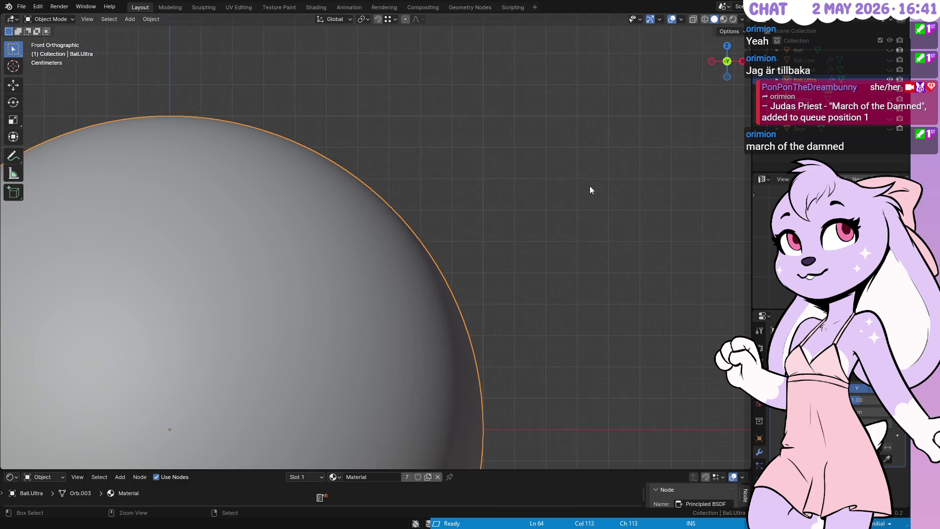
{"action": "mouse_move", "coordinate": [553, 181]}
{"action": "left_mouse_down"}
{"action": "mouse_move", "coordinate": [630, 134]}
{"action": "mouse_move", "coordinate": [564, 147]}
{"action": "mouse_move", "coordinate": [524, 141]}
{"action": "mouse_move", "coordinate": [516, 126]}
{"action": "mouse_move", "coordinate": [449, 134]}
{"action": "mouse_move", "coordinate": [642, 105]}
{"action": "left_mouse_up"}
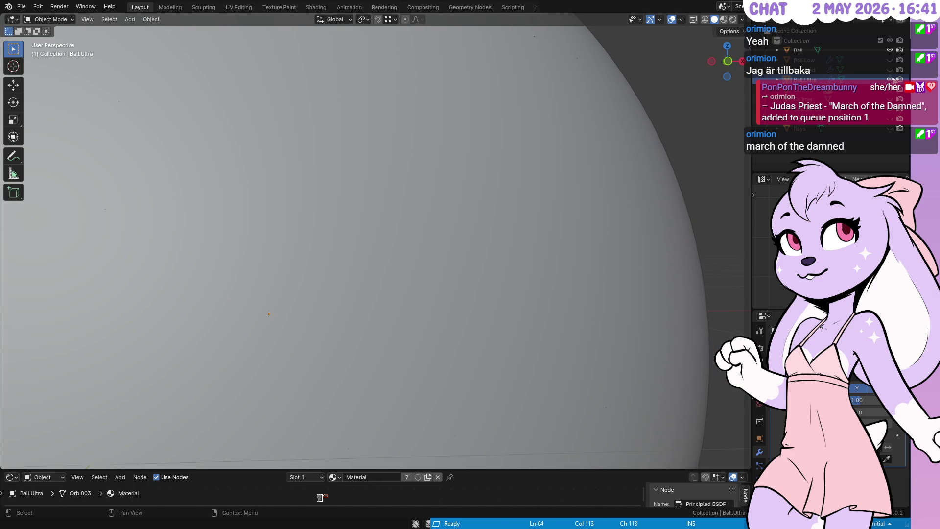
{"action": "scroll", "coordinate": [598, 202], "scroll_direction": "down", "scroll_amount": 5}
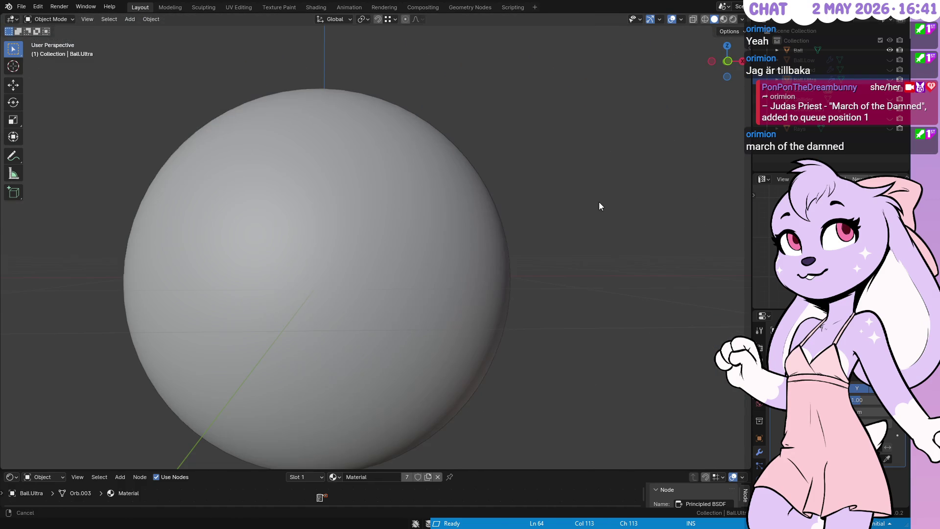
{"action": "key", "text": "shift+z"}
{"action": "left_click_drag", "start_coordinate": [529, 140], "coordinate": [488, 171]}
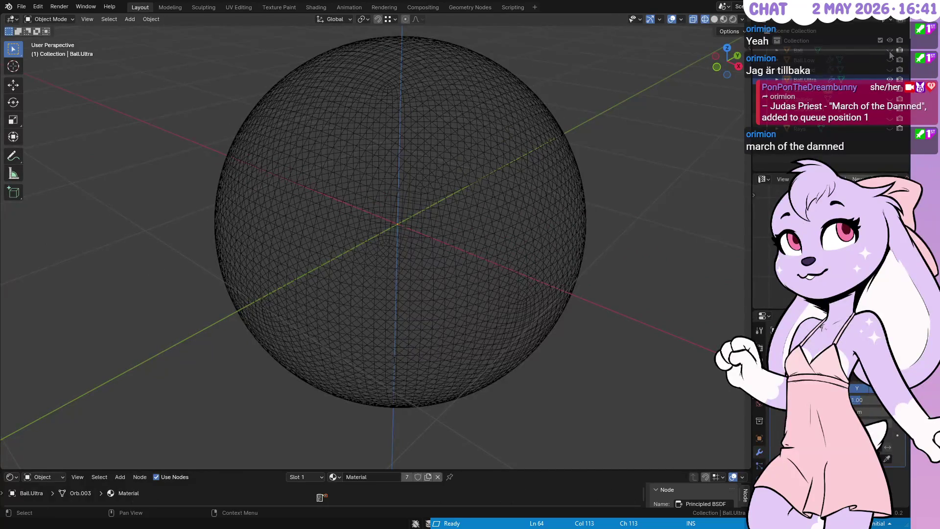
Step: Hide the dense ball variants, show Ball.Low, and return to solid shading
{"action": "left_click", "coordinate": [889, 79]}
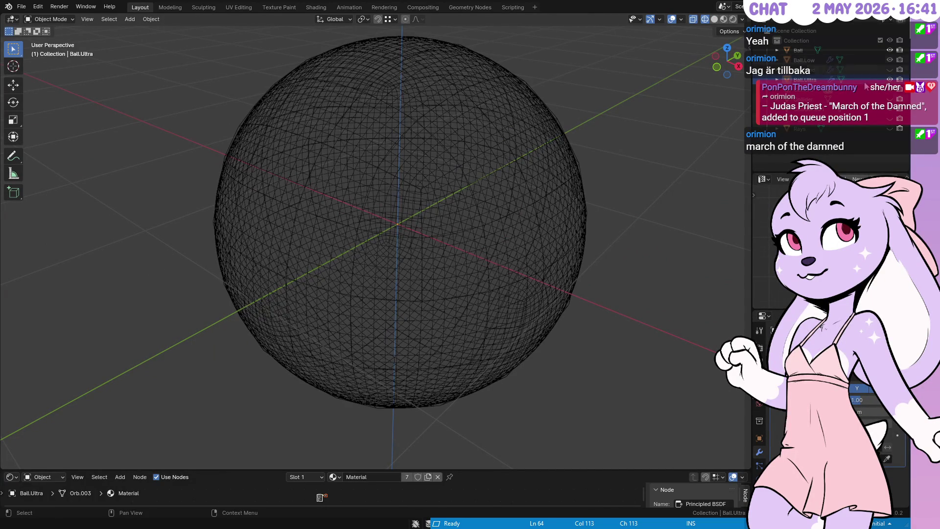
{"action": "mouse_move", "coordinate": [744, 157]}
{"action": "left_mouse_down"}
{"action": "mouse_move", "coordinate": [604, 177]}
{"action": "mouse_move", "coordinate": [602, 210]}
{"action": "left_mouse_up"}
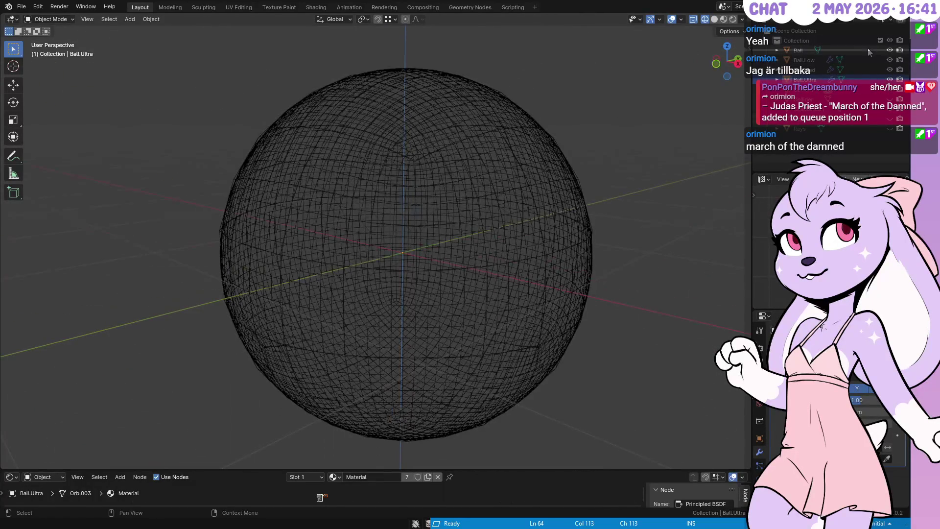
{"action": "left_click_drag", "start_coordinate": [890, 50], "coordinate": [888, 81]}
{"action": "left_click", "coordinate": [889, 59]}
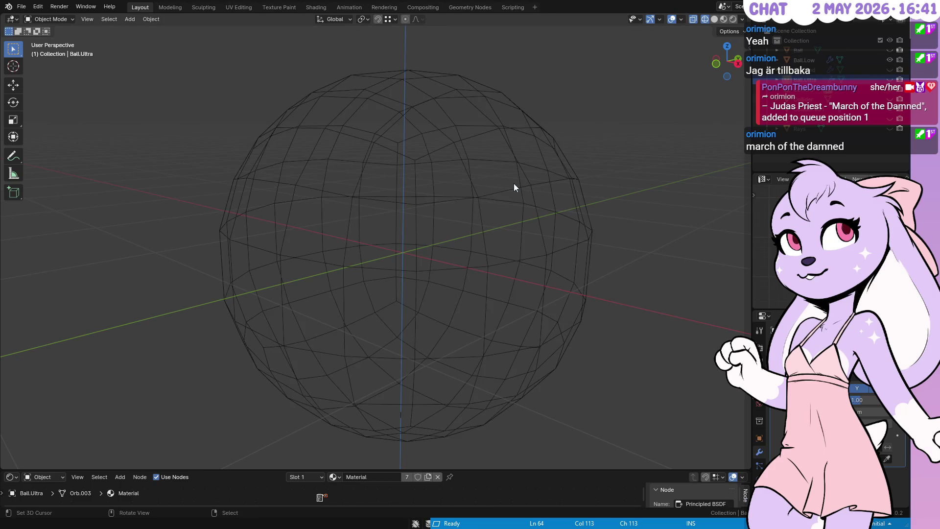
{"action": "key", "text": "shift+z"}
Step: Inspect Ball.Low's edge loops in Edit Mode, then return to Object Mode
{"action": "left_click", "coordinate": [515, 181]}
{"action": "key", "text": "Tab"}
{"action": "left_click", "coordinate": [515, 183], "text": "alt"}
{"action": "left_click_drag", "start_coordinate": [515, 183], "coordinate": [456, 218]}
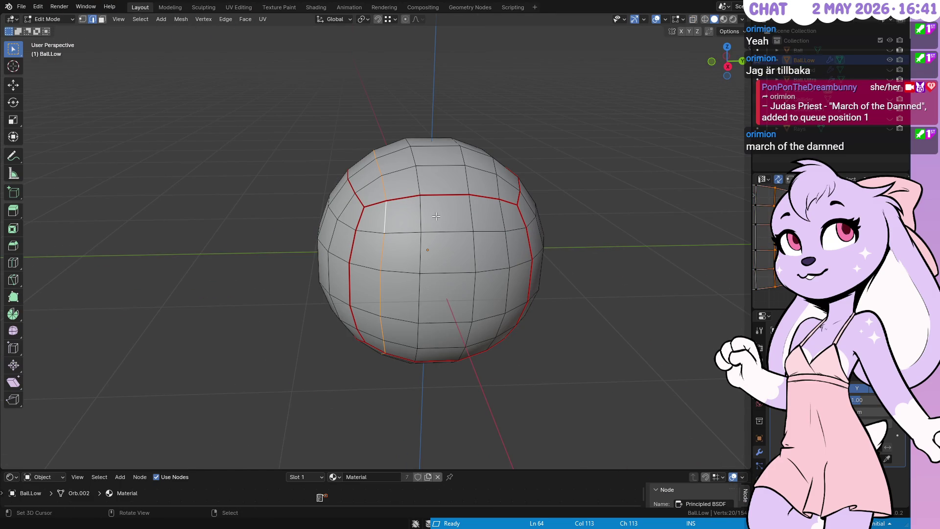
{"action": "key", "text": "Tab"}
{"action": "left_click_drag", "start_coordinate": [467, 233], "coordinate": [539, 221]}
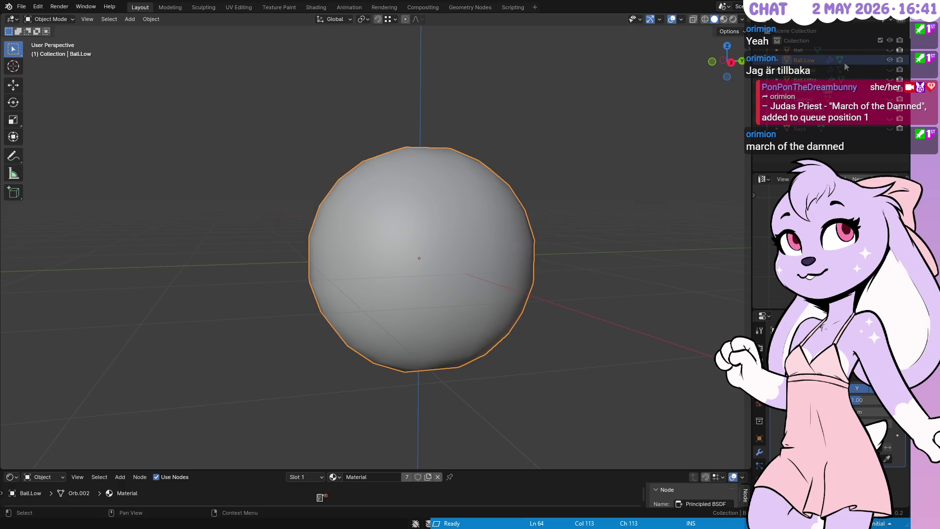
{"action": "left_click", "coordinate": [890, 60]}
{"action": "left_click", "coordinate": [889, 60]}
Step: Check Ball.Med's mesh in Edit Mode, then reselect Ball.Low
{"action": "key", "text": "Tab"}
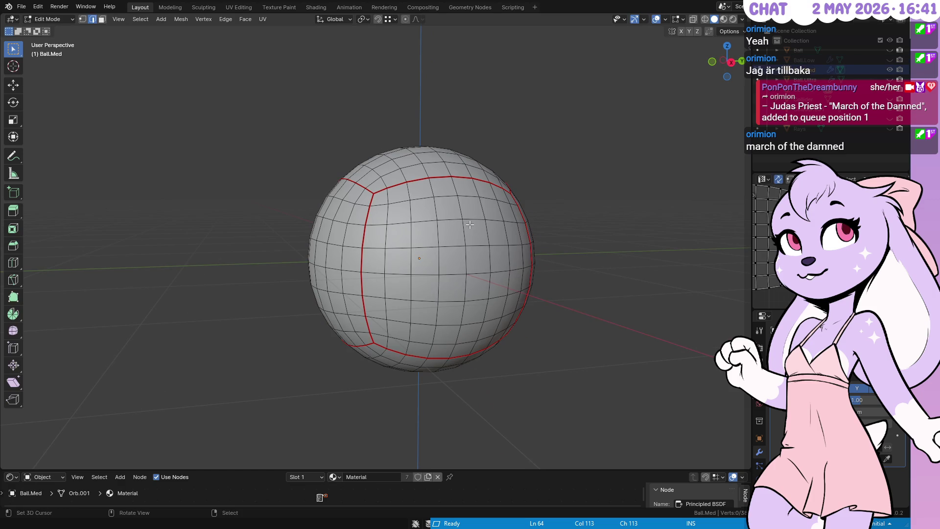
{"action": "left_click", "coordinate": [891, 71]}
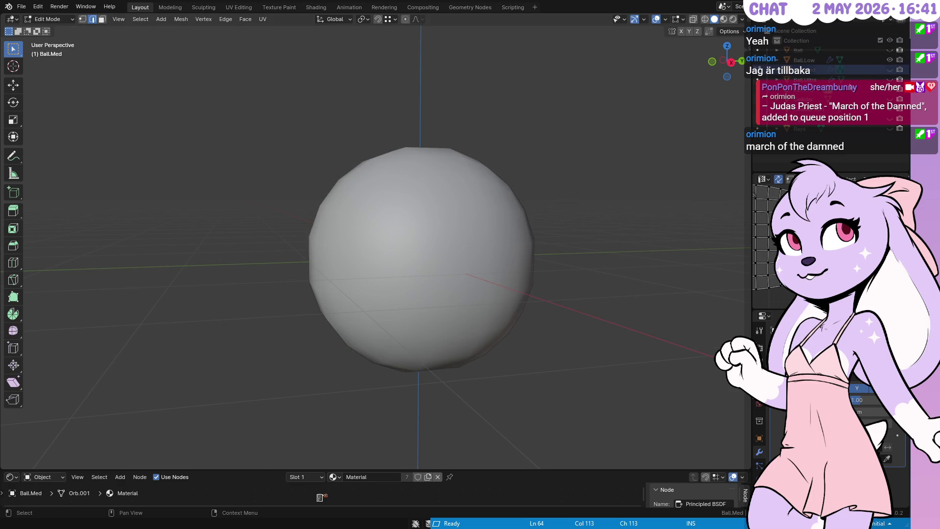
{"action": "key", "text": "Tab"}
{"action": "left_click", "coordinate": [421, 208]}
{"action": "left_click_drag", "start_coordinate": [422, 209], "coordinate": [530, 190]}
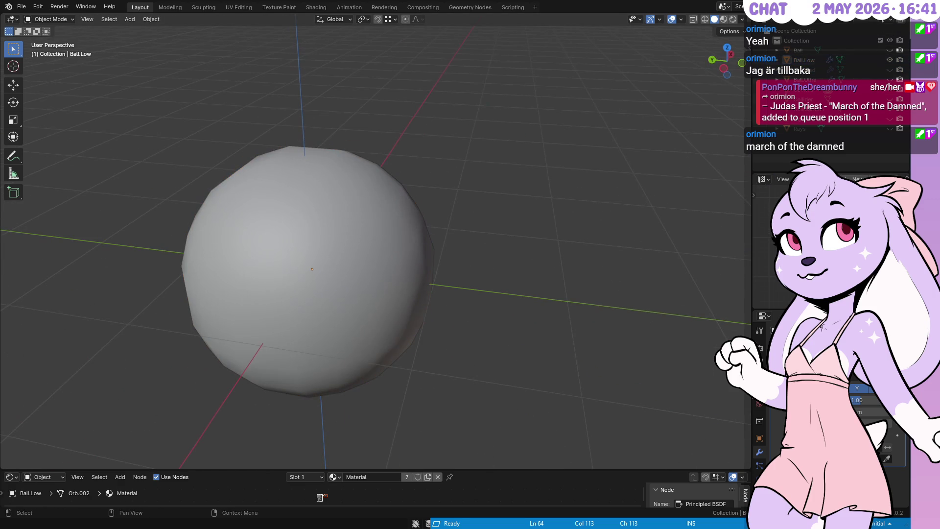
Step: Hide Ball.Low, show and select the smooth Ball, and save Orb.blend
{"action": "left_click", "coordinate": [889, 60]}
{"action": "left_click", "coordinate": [889, 50]}
{"action": "left_click", "coordinate": [352, 218]}
{"action": "mouse_move", "coordinate": [353, 218]}
{"action": "left_mouse_down"}
{"action": "mouse_move", "coordinate": [470, 216]}
{"action": "mouse_move", "coordinate": [515, 203]}
{"action": "mouse_move", "coordinate": [484, 191]}
{"action": "mouse_move", "coordinate": [531, 201]}
{"action": "mouse_move", "coordinate": [549, 220]}
{"action": "left_mouse_up"}
{"action": "key", "text": "ctrl+s"}
{"action": "key", "text": "Tab"}
{"action": "key", "text": "Tab"}
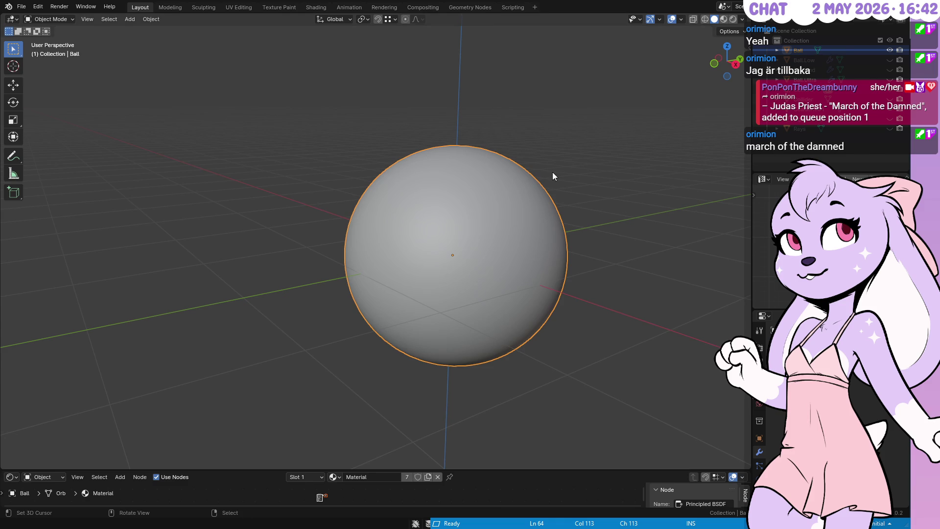
Step: Briefly show the Rays object in the viewport, then hide it again
{"action": "left_click", "coordinate": [890, 129]}
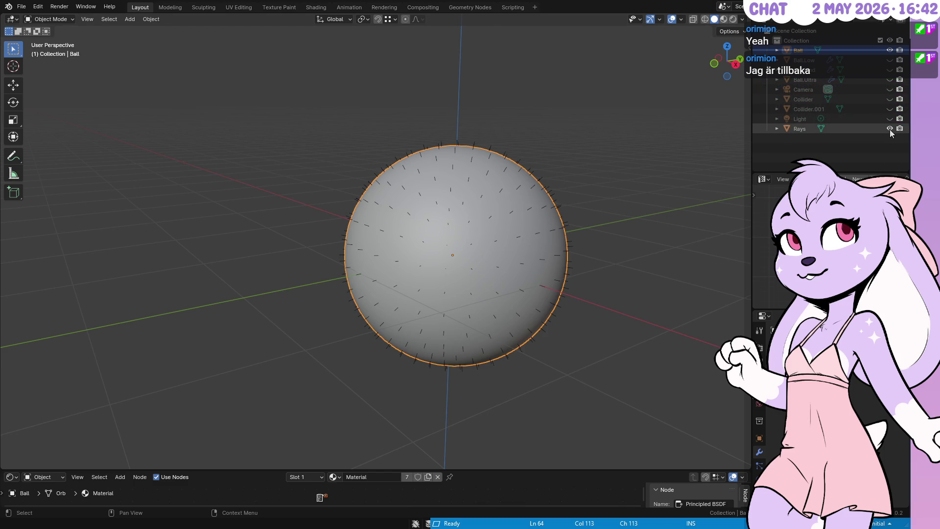
{"action": "mouse_move", "coordinate": [518, 236]}
{"action": "left_mouse_down"}
{"action": "mouse_move", "coordinate": [510, 178]}
{"action": "mouse_move", "coordinate": [379, 281]}
{"action": "mouse_move", "coordinate": [548, 280]}
{"action": "left_mouse_up"}
{"action": "left_click", "coordinate": [889, 128]}
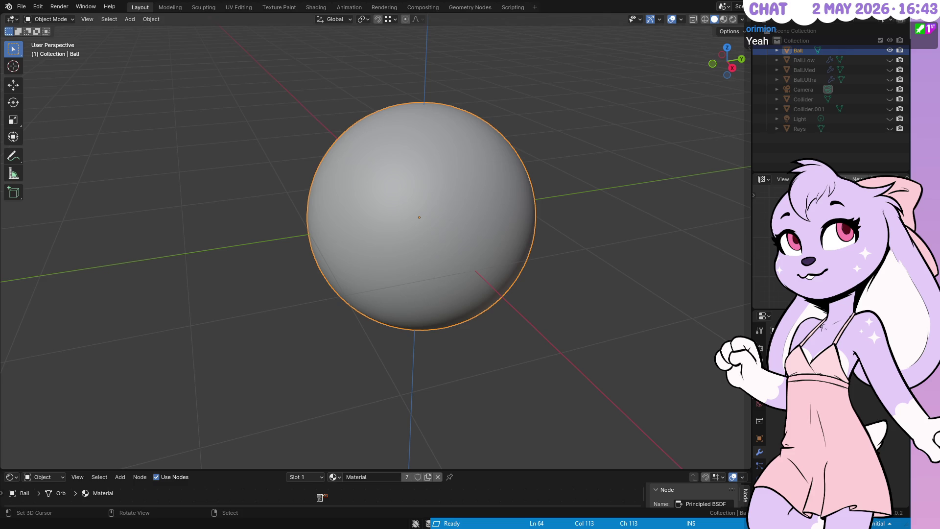
Step: Inspect the ball's seams from the front in Edit Mode, return to Object Mode, and save Orb.blend
{"action": "key", "text": "Tab"}
{"action": "left_click_drag", "start_coordinate": [406, 206], "coordinate": [488, 176]}
{"action": "key", "text": "KP_1"}
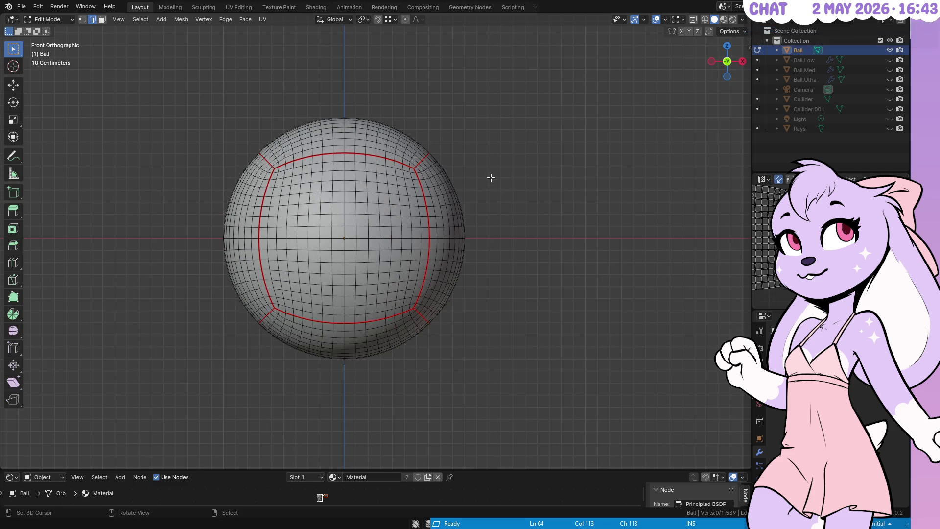
{"action": "key", "text": "Tab"}
{"action": "left_click_drag", "start_coordinate": [538, 179], "coordinate": [454, 222]}
{"action": "key", "text": "ctrl+s"}
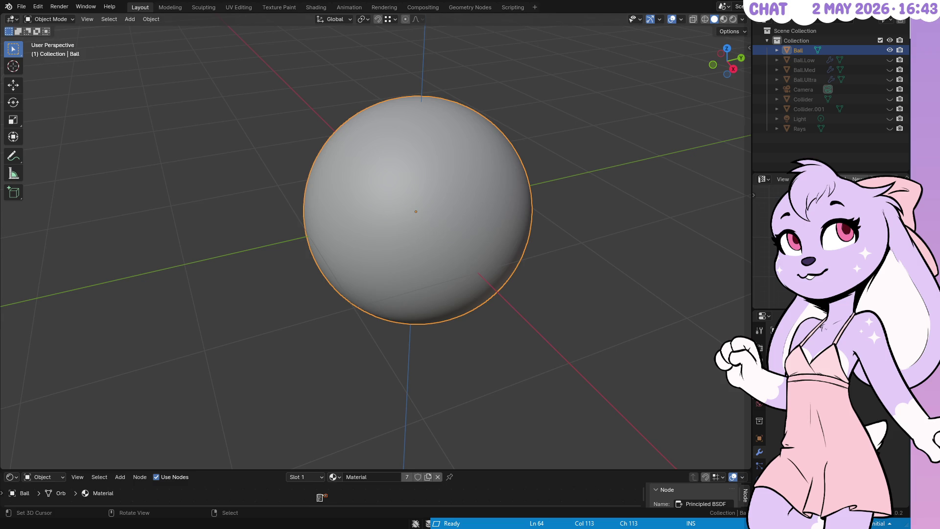
Step: Recheck the ball from the front in Edit Mode and return it to Object Mode
{"action": "key", "text": "KP_1"}
{"action": "key", "text": "Tab"}
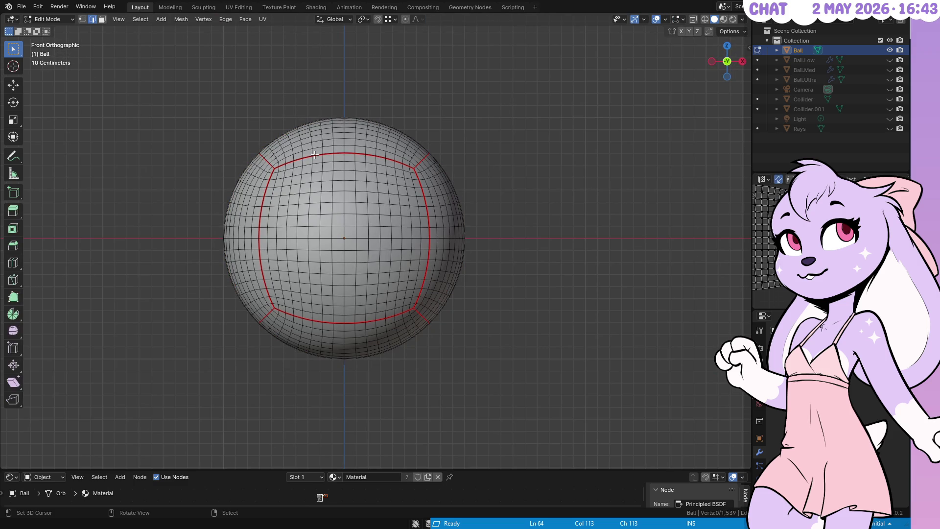
{"action": "key", "text": "Tab"}
{"action": "left_click", "coordinate": [66, 19]}
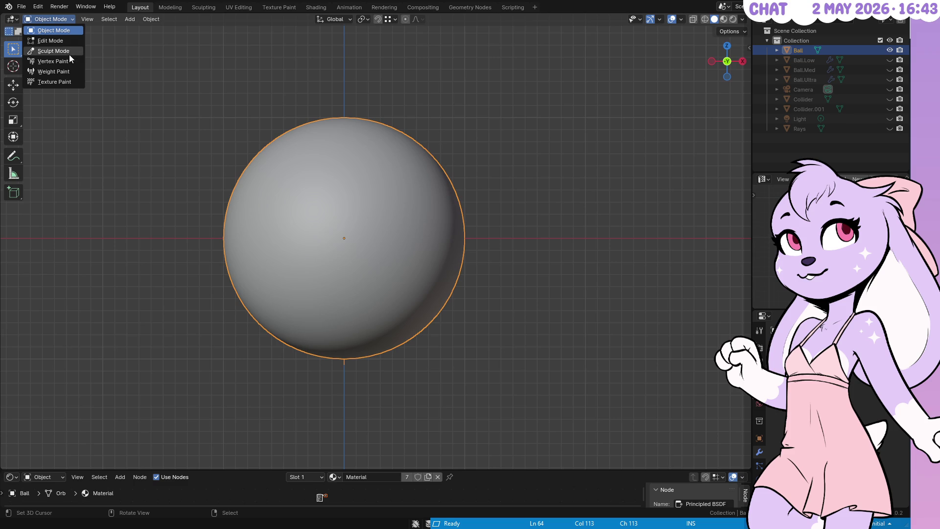
Step: Put the ball in Texture Paint mode and enlarge the shader node area
{"action": "left_click", "coordinate": [69, 82]}
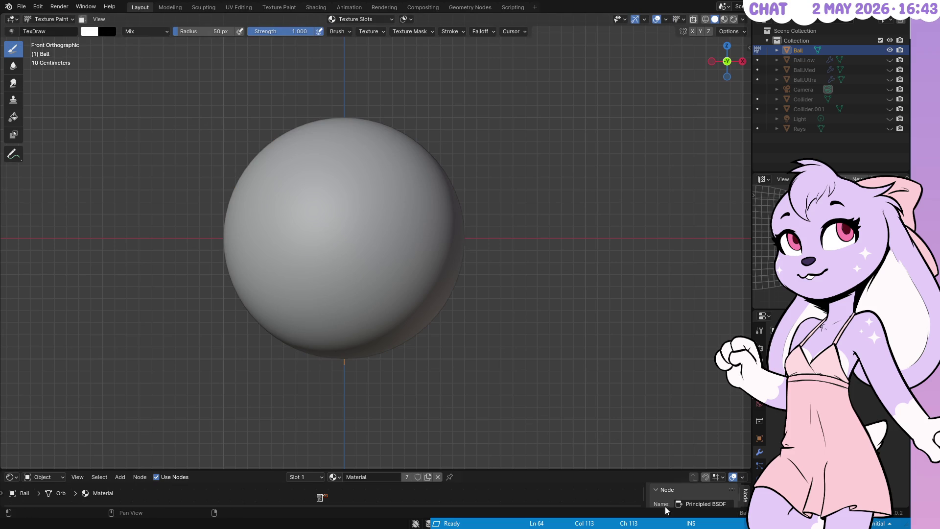
{"action": "mouse_move", "coordinate": [572, 469]}
{"action": "left_mouse_down"}
{"action": "mouse_move", "coordinate": [598, 350]}
{"action": "mouse_move", "coordinate": [471, 241]}
{"action": "left_mouse_up"}
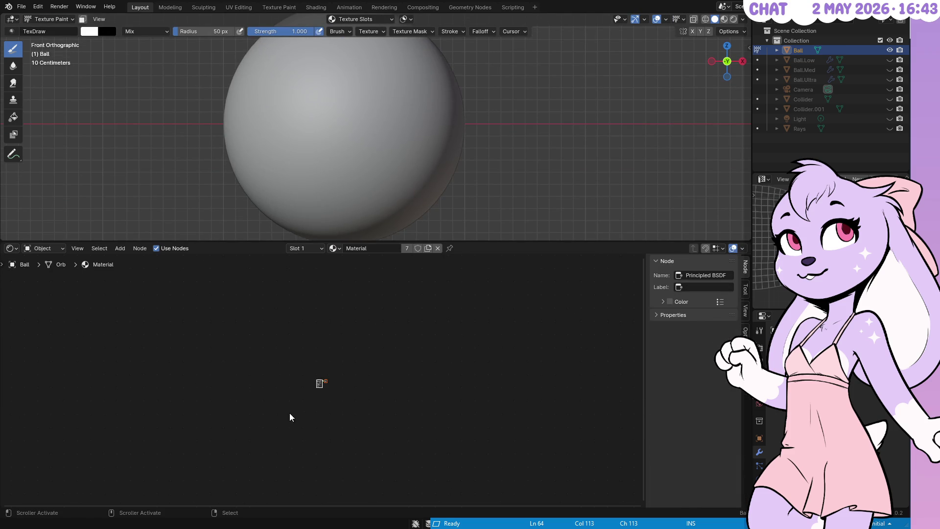
{"action": "scroll", "coordinate": [342, 344], "scroll_direction": "up", "scroll_amount": 8}
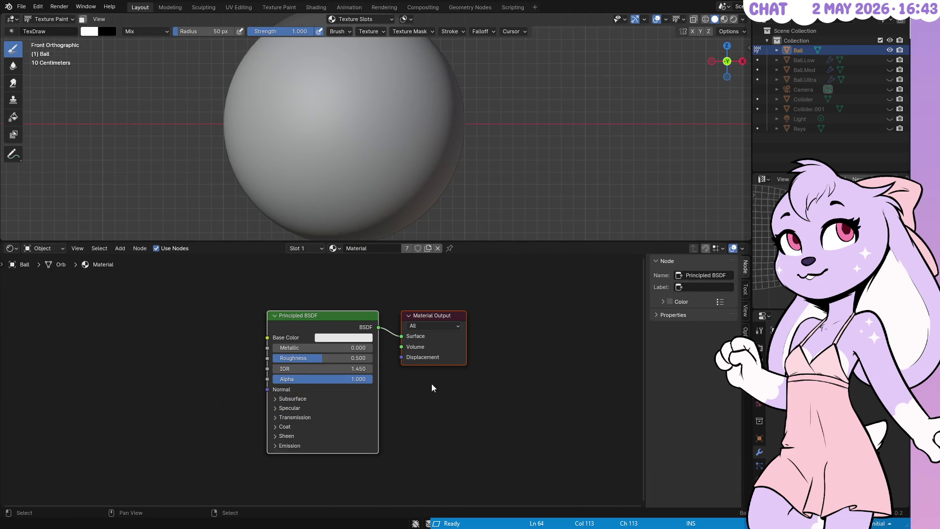
{"action": "scroll", "coordinate": [433, 380], "scroll_direction": "down", "scroll_amount": 2}
{"action": "left_click_drag", "start_coordinate": [403, 388], "coordinate": [458, 383]}
Step: Add an Image Texture node and connect its Color to the Principled BSDF Base Color
{"action": "key", "text": "F3"}
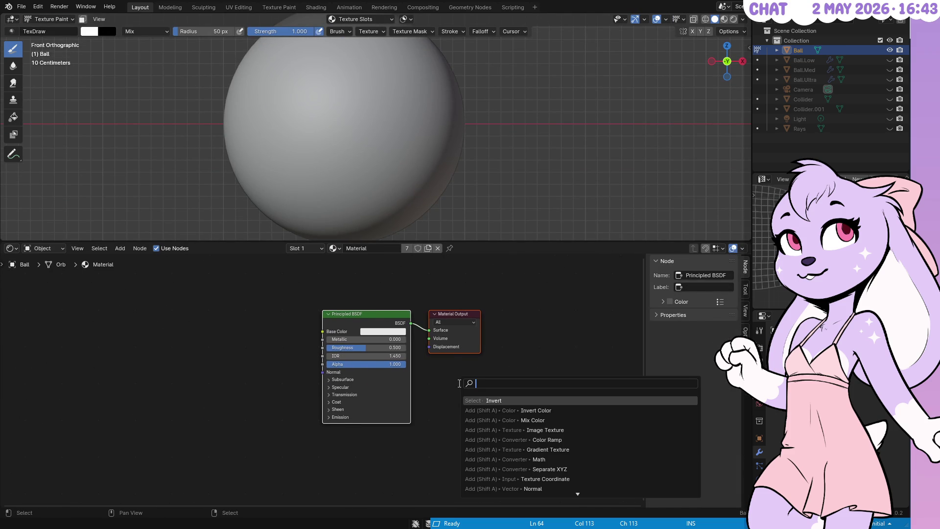
{"action": "type", "text": "image"}
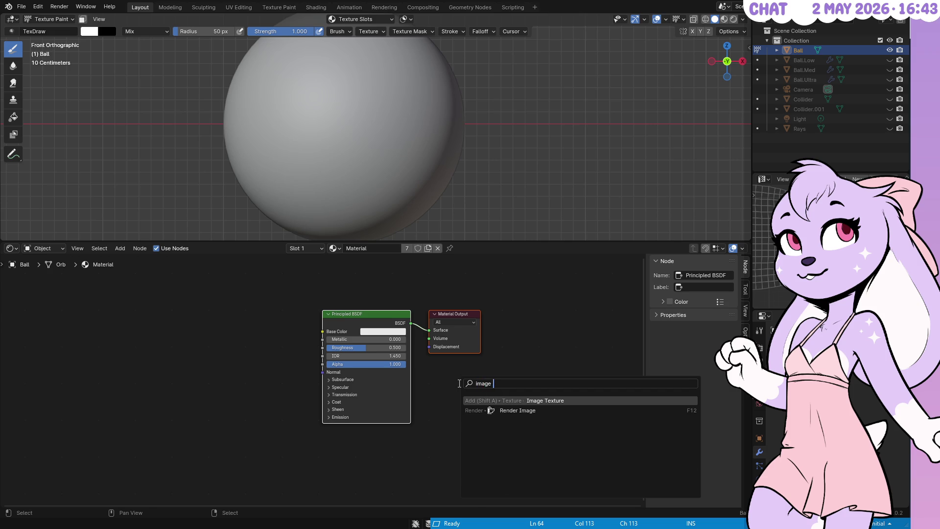
{"action": "key", "text": "Return"}
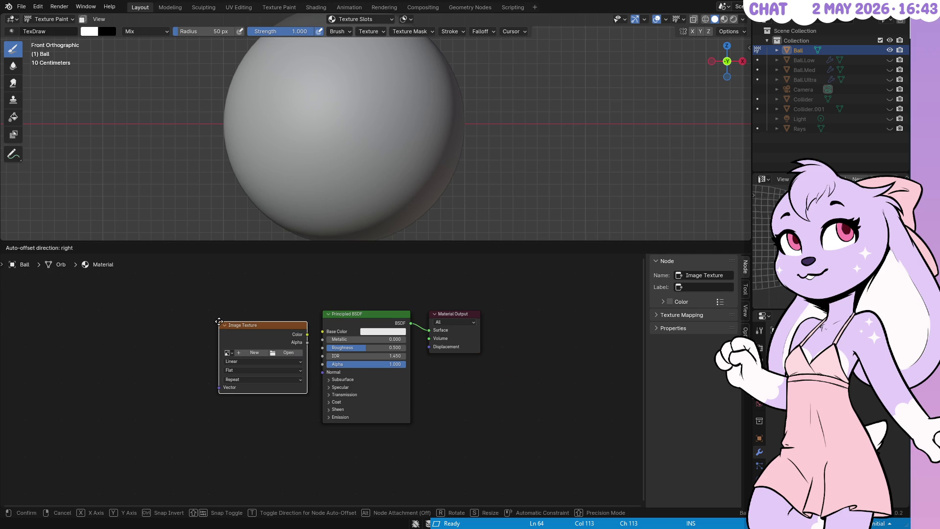
{"action": "left_click", "coordinate": [219, 322]}
{"action": "left_click_drag", "start_coordinate": [307, 334], "coordinate": [325, 330]}
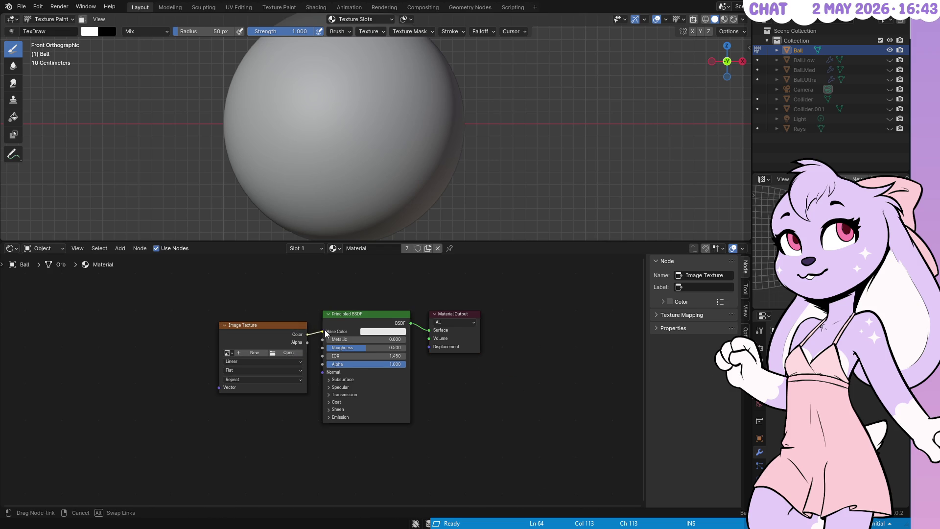
Step: Create a new 2048×2048 image without alpha for the Image Texture node
{"action": "left_click", "coordinate": [255, 352]}
{"action": "left_click", "coordinate": [294, 376]}
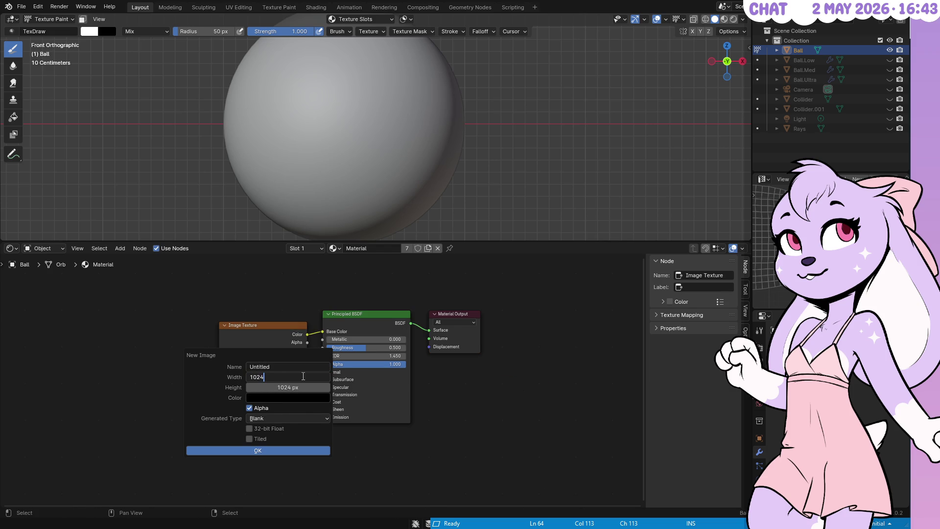
{"action": "type", "text": "2048"}
{"action": "key", "text": "Tab"}
{"action": "type", "text": "2048"}
{"action": "key", "text": "Return"}
{"action": "left_click", "coordinate": [259, 408]}
{"action": "left_click", "coordinate": [272, 451]}
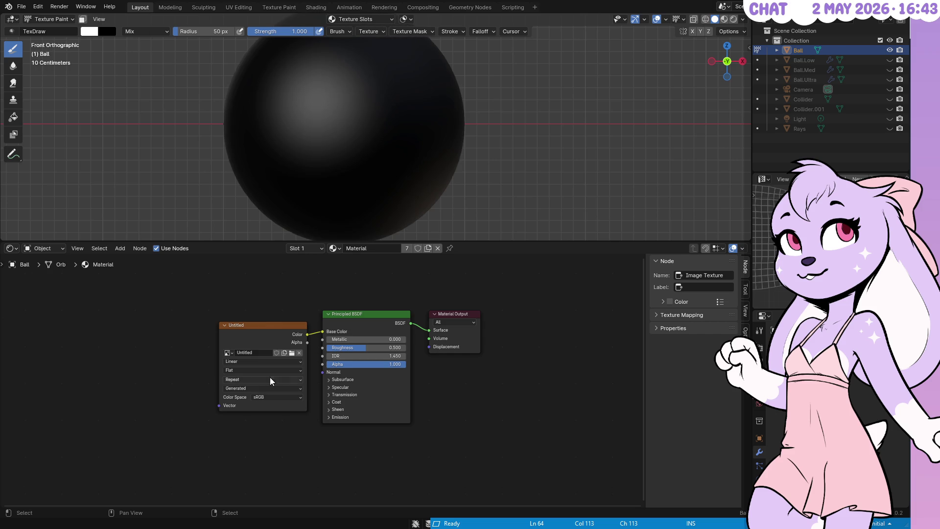
Step: Nudge the Image Texture node into place and enlarge the 3D viewport back
{"action": "left_click_drag", "start_coordinate": [274, 330], "coordinate": [271, 325]}
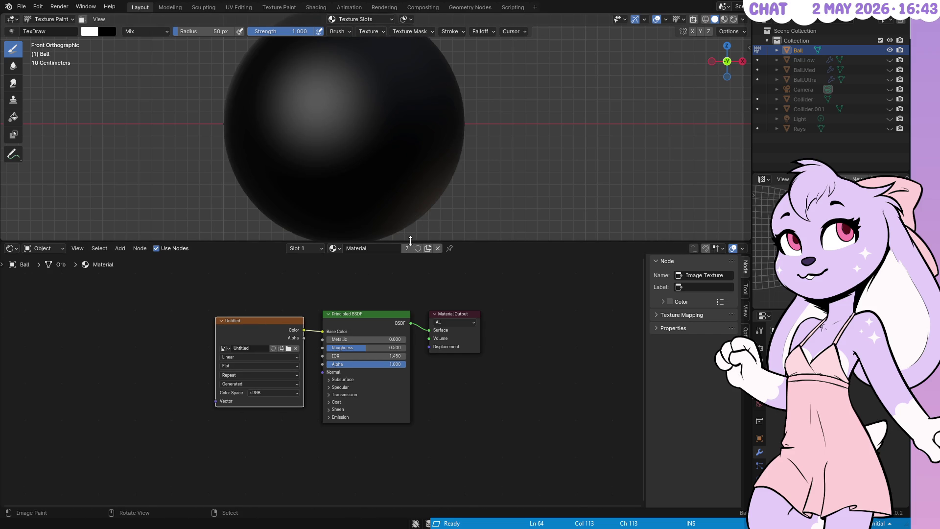
{"action": "left_click_drag", "start_coordinate": [470, 241], "coordinate": [498, 450]}
{"action": "scroll", "coordinate": [392, 203], "scroll_direction": "up", "scroll_amount": 5}
{"action": "scroll", "coordinate": [405, 203], "scroll_direction": "down", "scroll_amount": 3}
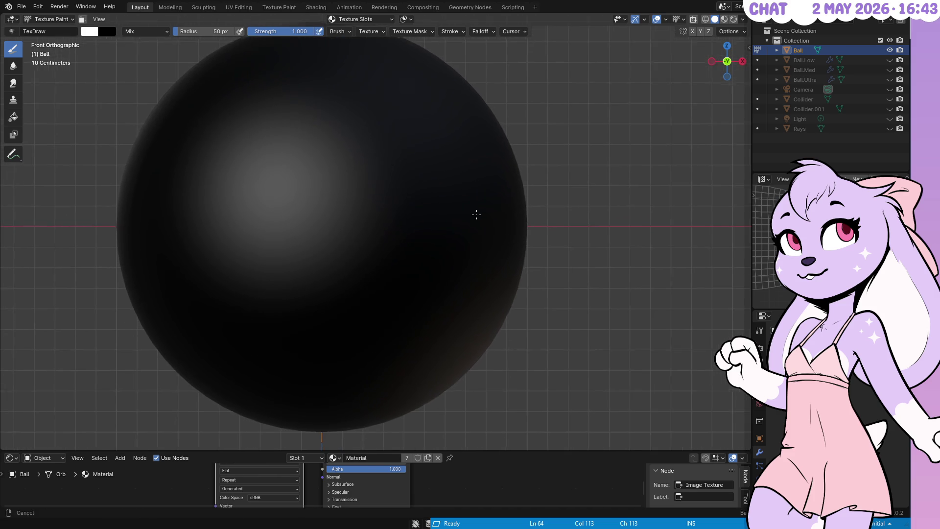
{"action": "scroll", "coordinate": [490, 206], "scroll_direction": "down", "scroll_amount": 2}
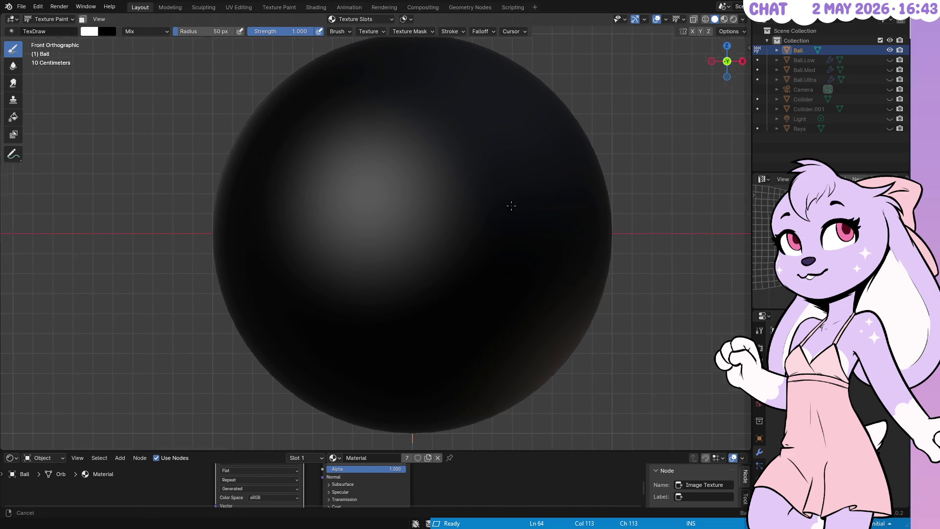
Step: Enable Z-axis painting symmetry and undo a test band painted across the sphere
{"action": "left_click", "coordinate": [708, 34]}
{"action": "left_click_drag", "start_coordinate": [245, 234], "coordinate": [583, 226]}
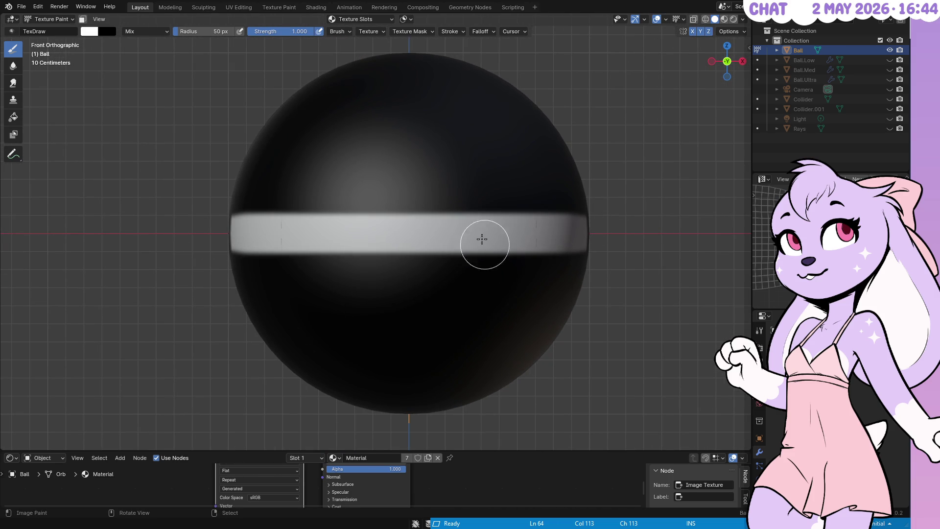
{"action": "key", "text": "ctrl+z"}
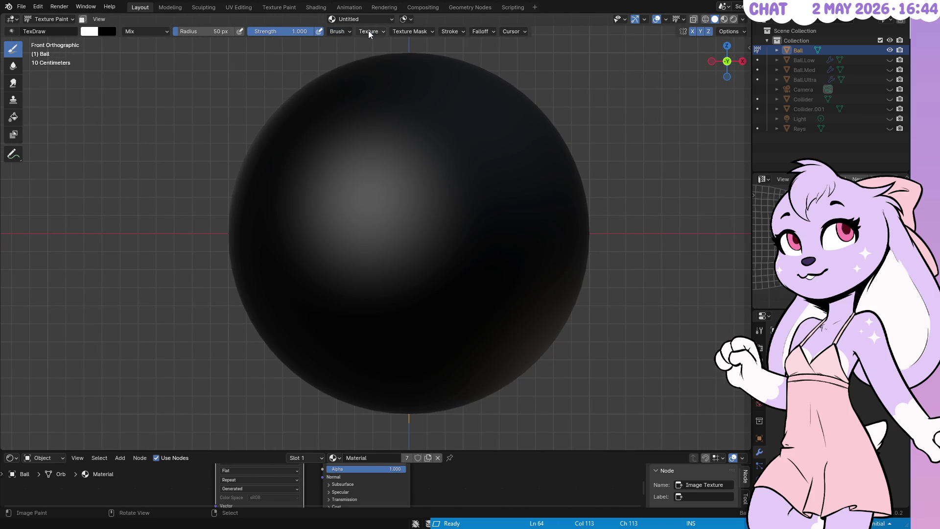
Step: Set the brush stroke method to Line, then paint and undo a straight test band
{"action": "left_click", "coordinate": [368, 31]}
{"action": "mouse_move", "coordinate": [447, 31]}
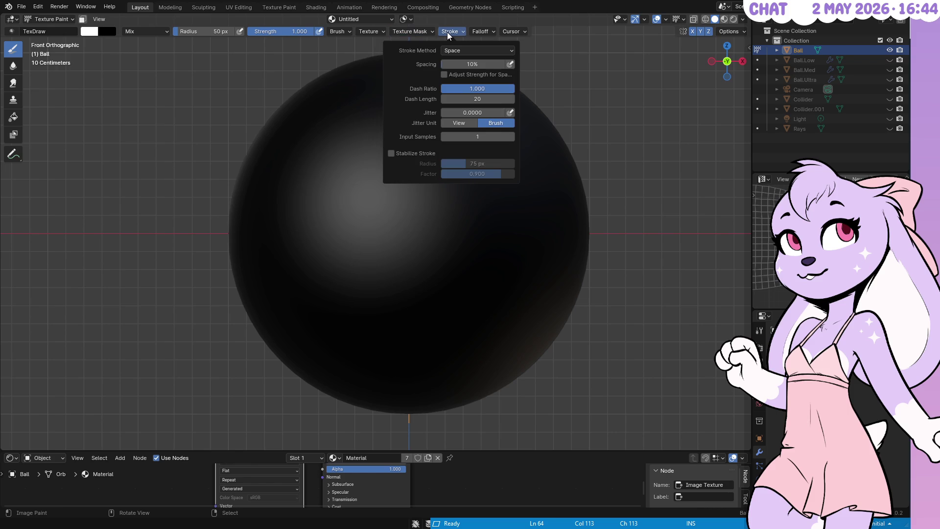
{"action": "left_click", "coordinate": [475, 51]}
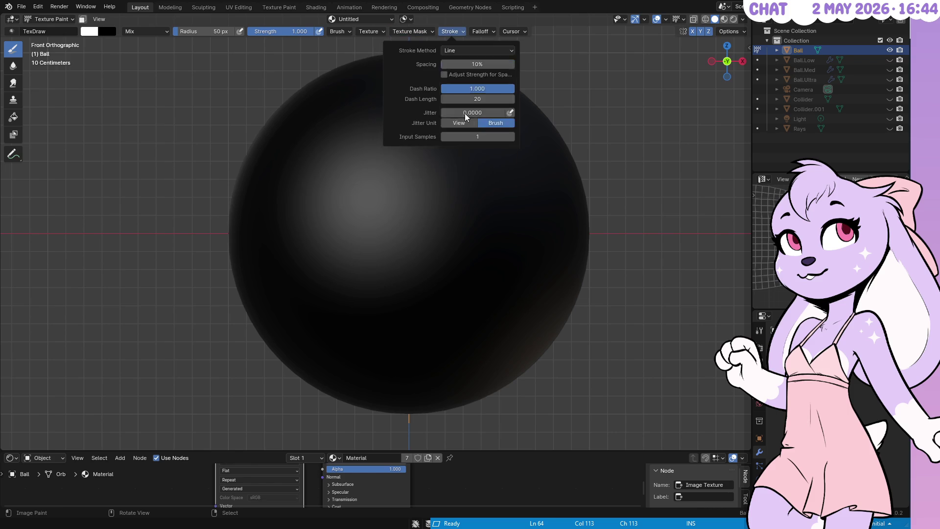
{"action": "left_click_drag", "start_coordinate": [175, 233], "coordinate": [651, 234]}
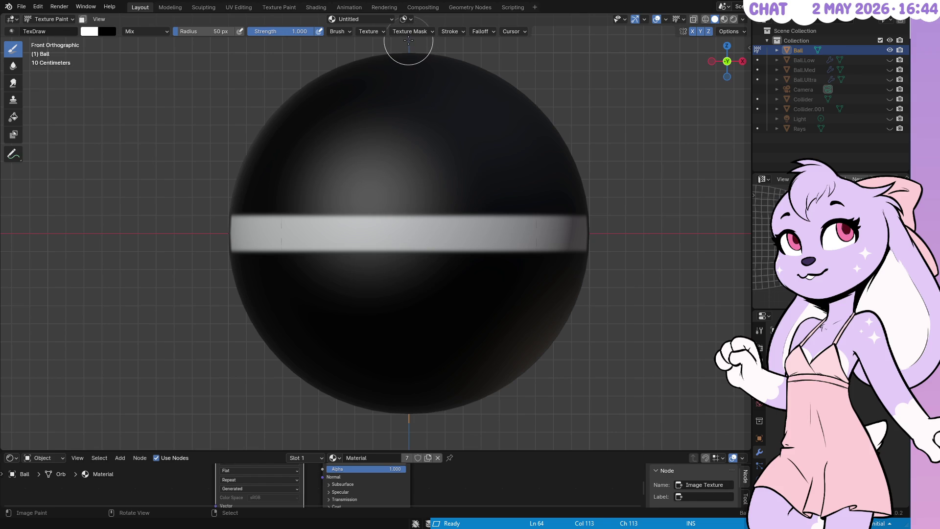
{"action": "key", "text": "ctrl+z"}
{"action": "key", "text": "ctrl+z"}
{"action": "key", "text": "ctrl+shift+z"}
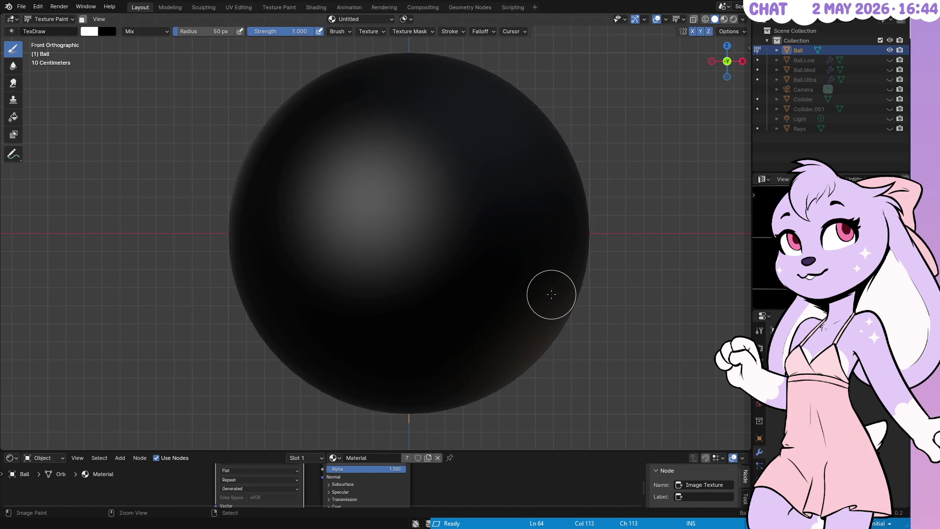
{"action": "key", "text": "ctrl+space"}
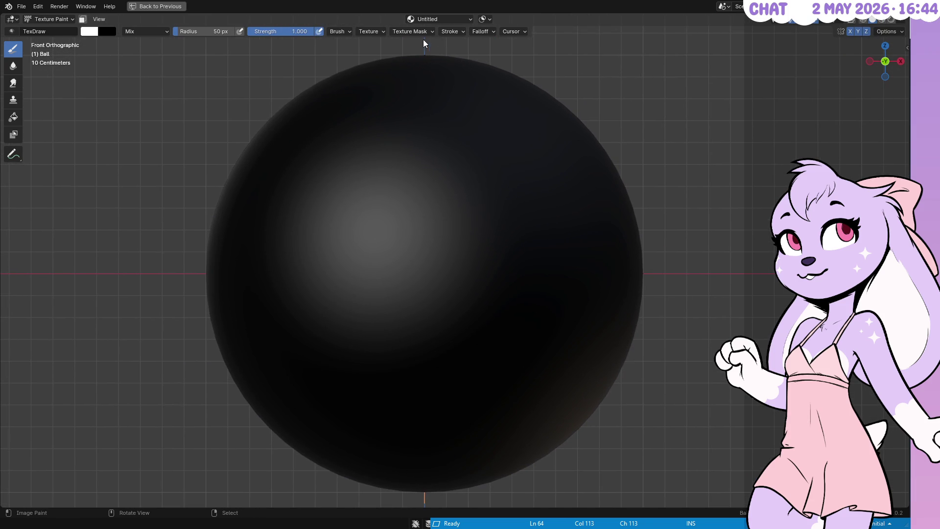
{"action": "key", "text": "ctrl+space"}
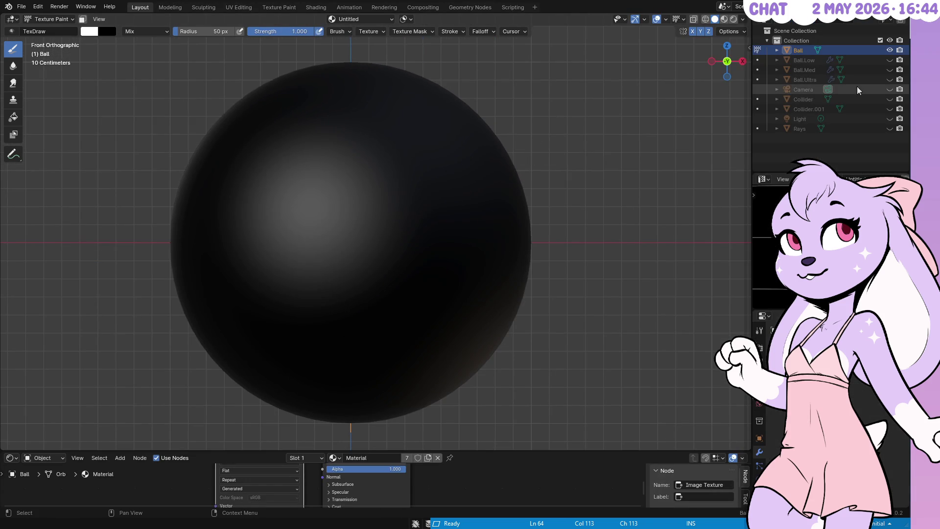
Step: Try deleting an edge at the bottom of the sphere's mesh, then undo it
{"action": "key", "text": "Tab"}
{"action": "left_click", "coordinate": [350, 429]}
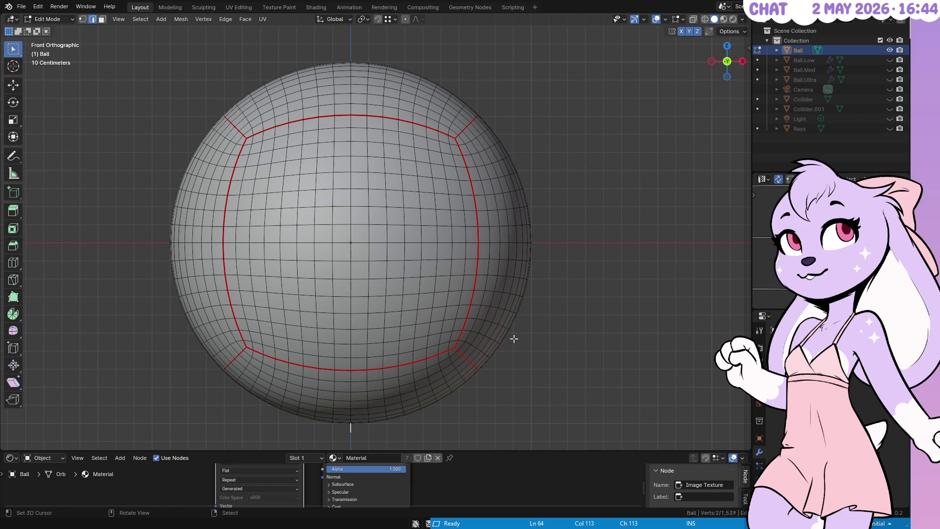
{"action": "key", "text": "x"}
{"action": "left_click", "coordinate": [506, 289]}
{"action": "scroll", "coordinate": [486, 300], "scroll_direction": "down", "scroll_amount": 4}
{"action": "key", "text": "ctrl+z"}
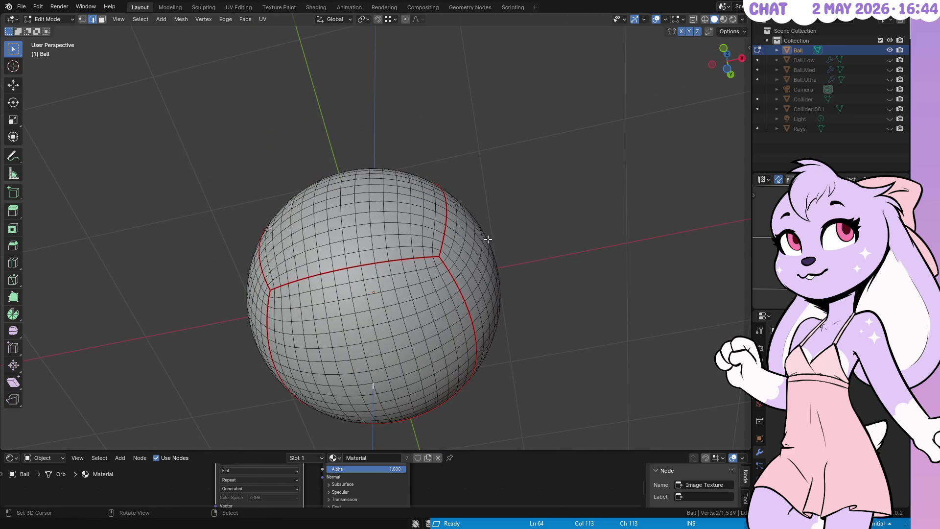
{"action": "key", "text": "x"}
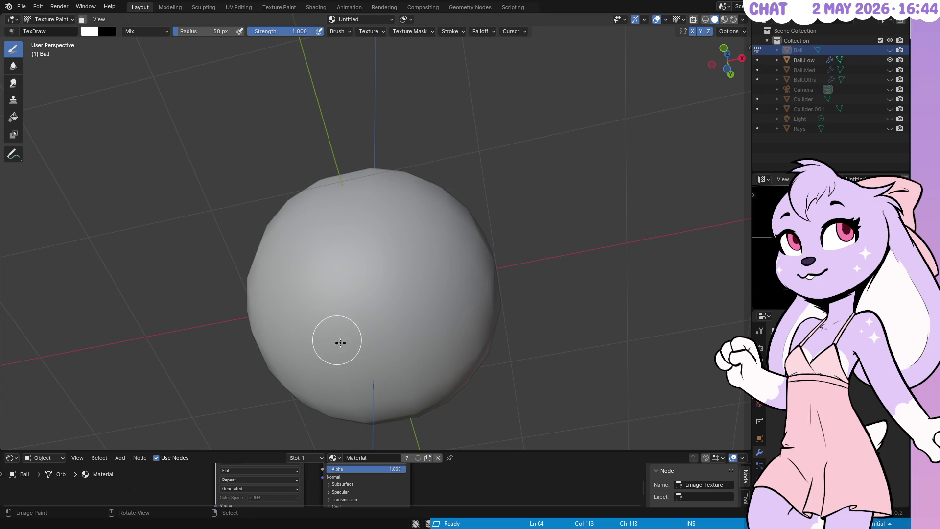
Step: Show and inspect Ball.Low's mesh, then hide it and make Ball.Med visible
{"action": "key", "text": "Tab"}
{"action": "key", "text": "Tab"}
{"action": "left_click", "coordinate": [39, 20]}
{"action": "left_click", "coordinate": [43, 30]}
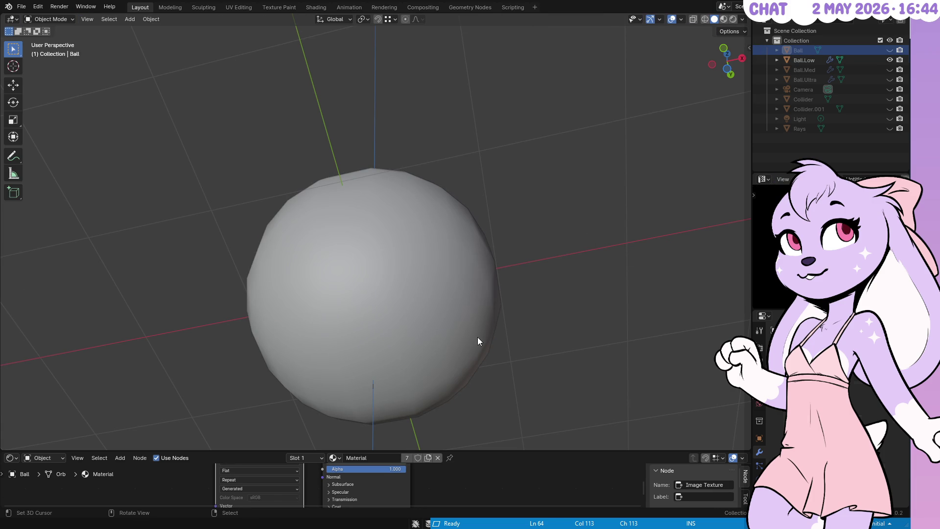
{"action": "left_click", "coordinate": [453, 319]}
{"action": "key", "text": "Tab"}
{"action": "key", "text": "alt+a"}
{"action": "right_click", "coordinate": [538, 304]}
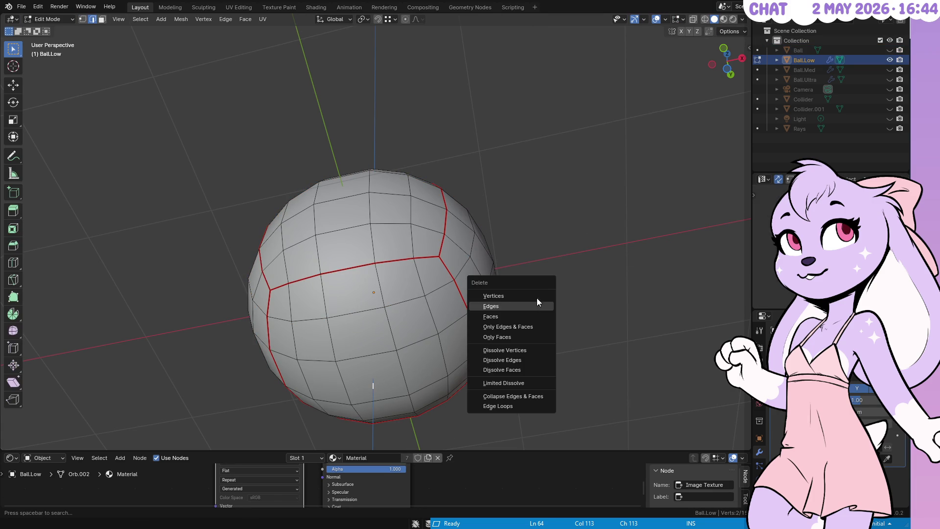
{"action": "left_click", "coordinate": [889, 60]}
{"action": "left_click", "coordinate": [890, 70]}
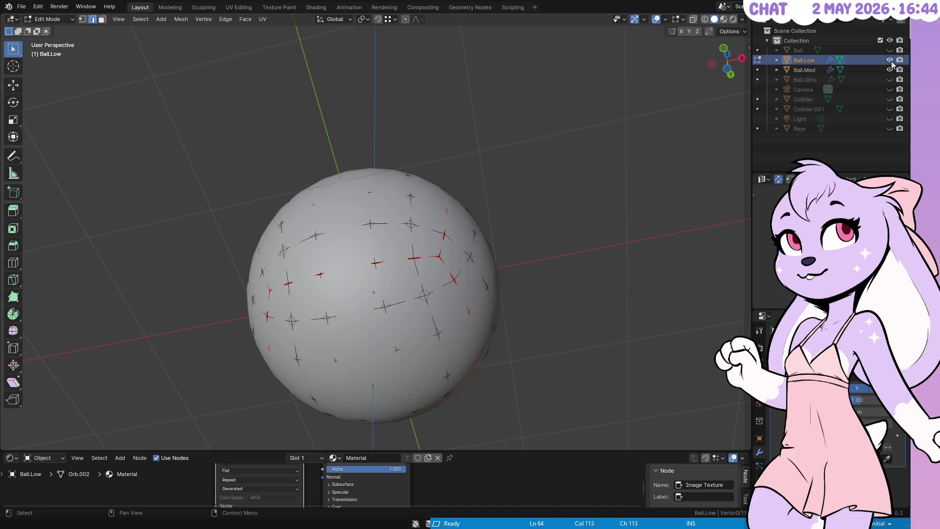
{"action": "key", "text": "Tab"}
Step: Inspect Ball.Med's mesh in Edit Mode without deleting anything
{"action": "left_click", "coordinate": [382, 374]}
{"action": "key", "text": "Tab"}
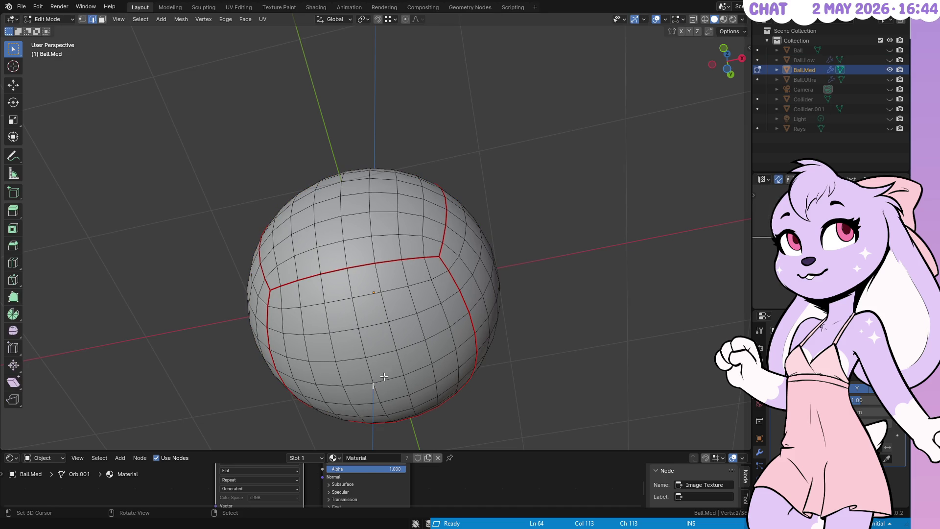
{"action": "key", "text": "x"}
{"action": "key", "text": "Escape"}
{"action": "key", "text": "x"}
{"action": "left_click", "coordinate": [497, 268]}
{"action": "key", "text": "Tab"}
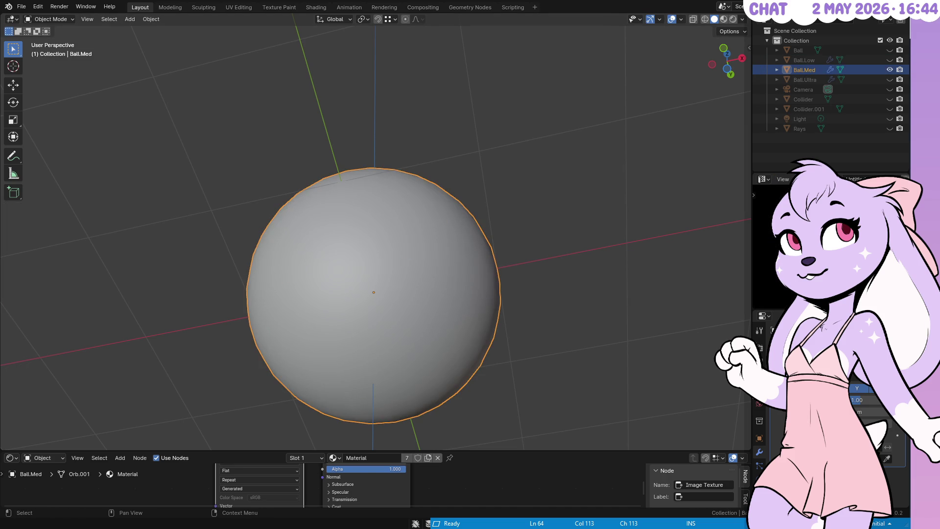
Step: Hide Ball.Med and show Ball.Ultra with its mesh in Edit Mode
{"action": "left_click", "coordinate": [890, 70]}
{"action": "left_click", "coordinate": [889, 80]}
{"action": "left_click", "coordinate": [496, 298]}
{"action": "key", "text": "Tab"}
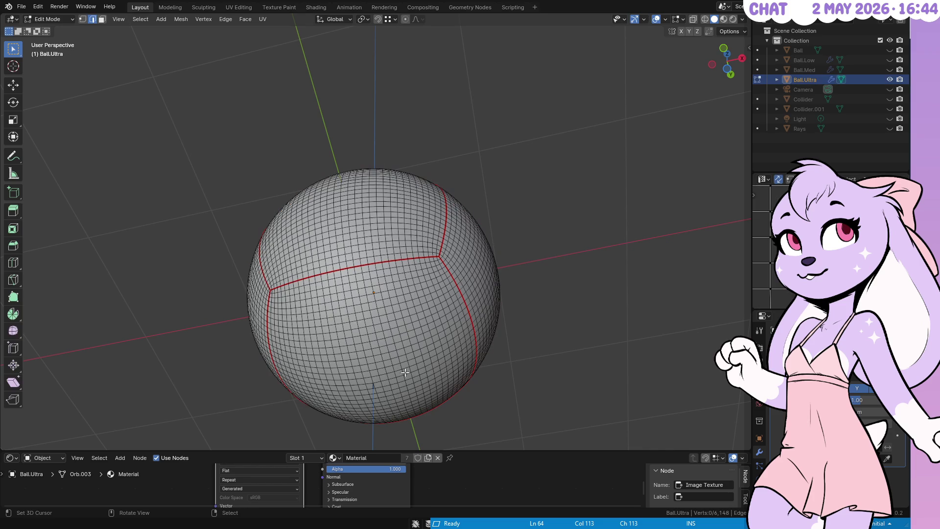
Step: Delete Ball.Ultra's stray edge, undoing a first attempt that left a hole
{"action": "left_click_drag", "start_coordinate": [454, 322], "coordinate": [440, 323]}
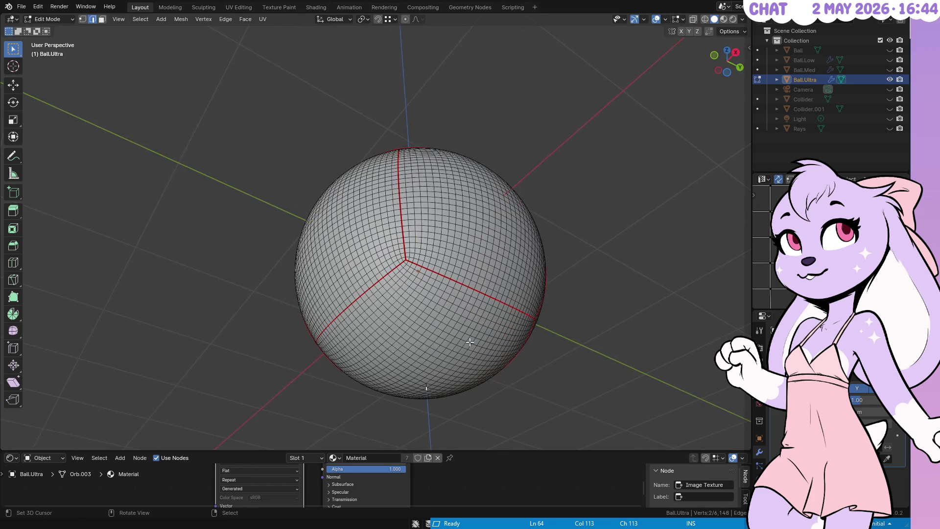
{"action": "key", "text": "KP_Decimal"}
{"action": "key", "text": "x"}
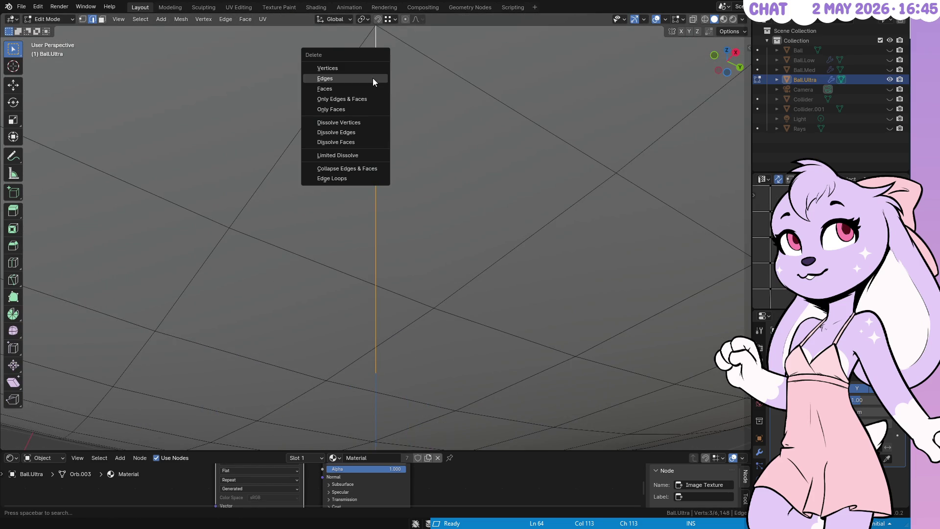
{"action": "left_click", "coordinate": [371, 78]}
{"action": "key", "text": "ctrl+z"}
{"action": "key", "text": "x"}
{"action": "left_click", "coordinate": [465, 98]}
{"action": "left_click_drag", "start_coordinate": [491, 234], "coordinate": [614, 248]}
Step: Compare against Ball by showing it, hiding Ball.Ultra and framing Ball's mesh in front view
{"action": "key", "text": "Tab"}
{"action": "key", "text": "KP_1"}
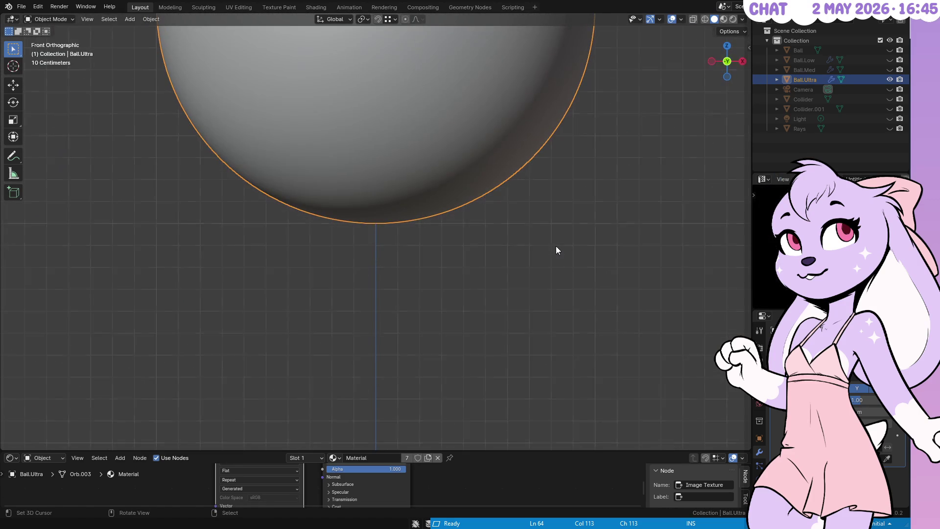
{"action": "scroll", "coordinate": [523, 124], "scroll_direction": "down", "scroll_amount": 7}
{"action": "left_click", "coordinate": [889, 50]}
{"action": "left_click", "coordinate": [890, 79]}
{"action": "left_click", "coordinate": [797, 49]}
{"action": "key", "text": "Tab"}
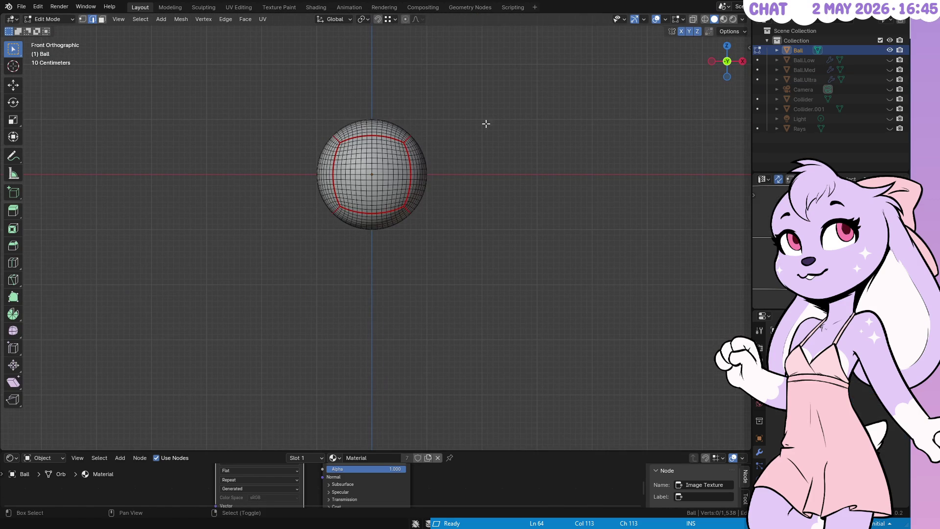
{"action": "key", "text": "Home"}
Step: Hide Ball and show Ball.Ultra, framed and selected
{"action": "left_click", "coordinate": [889, 50]}
{"action": "left_click", "coordinate": [889, 79]}
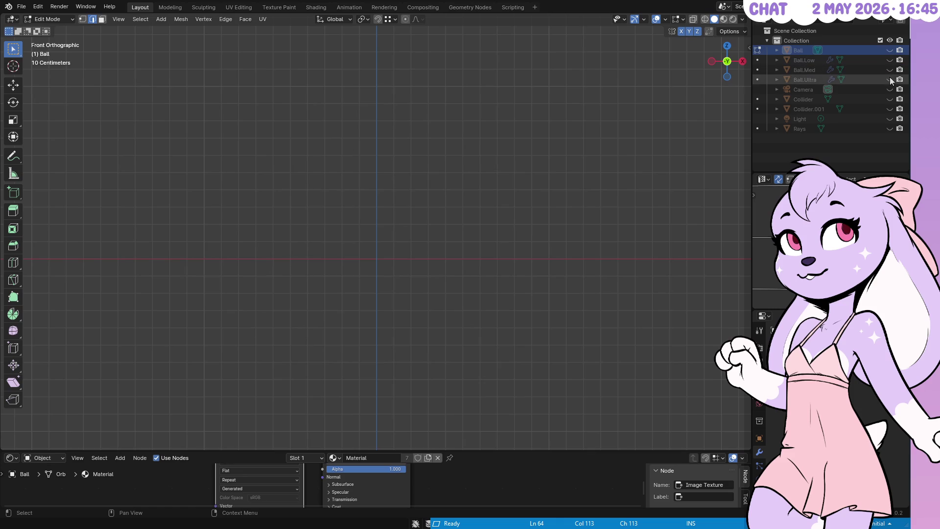
{"action": "key", "text": "Home"}
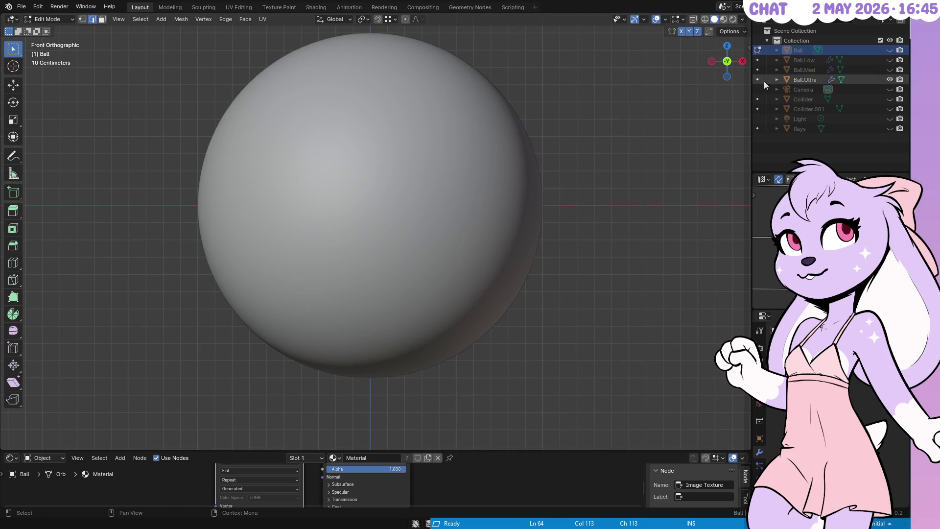
{"action": "left_click", "coordinate": [804, 79]}
Step: Switch the sphere to Texture Paint mode
{"action": "left_click", "coordinate": [53, 20]}
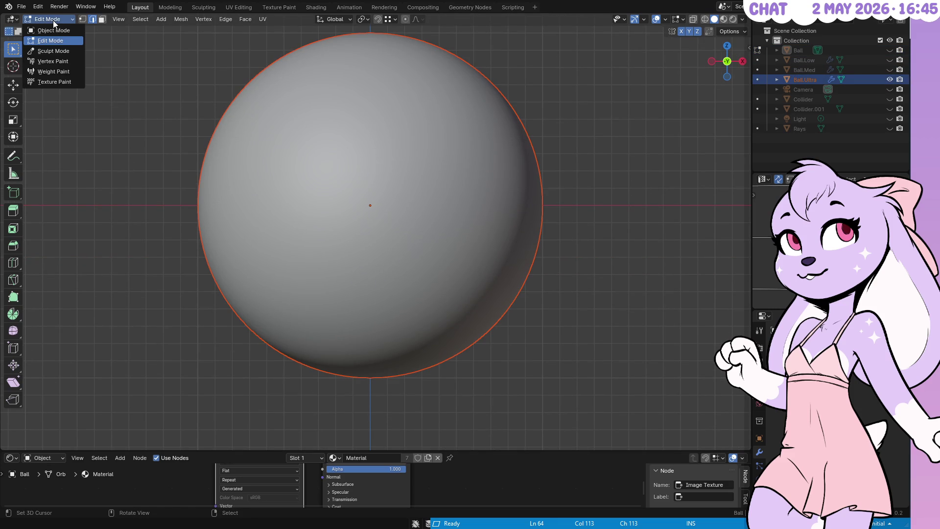
{"action": "left_click", "coordinate": [60, 81]}
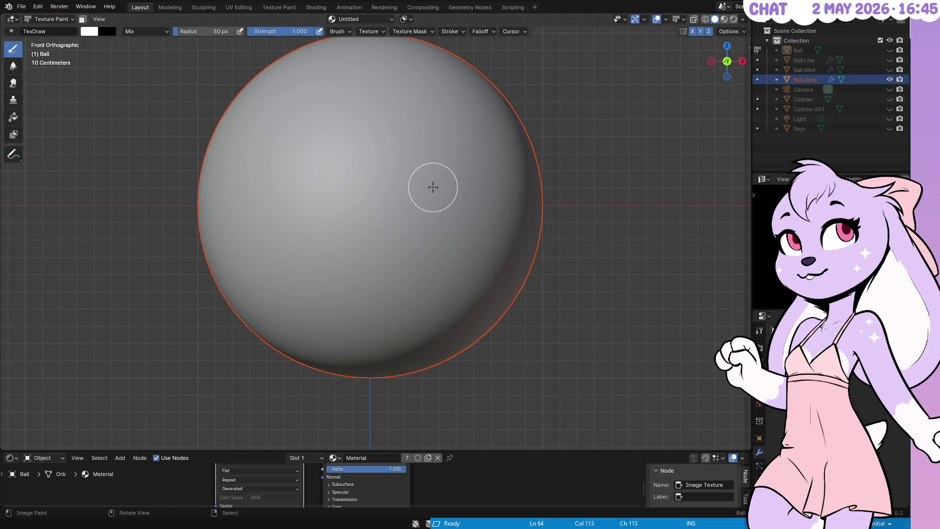
{"action": "scroll", "coordinate": [571, 147], "scroll_direction": "up", "scroll_amount": 3}
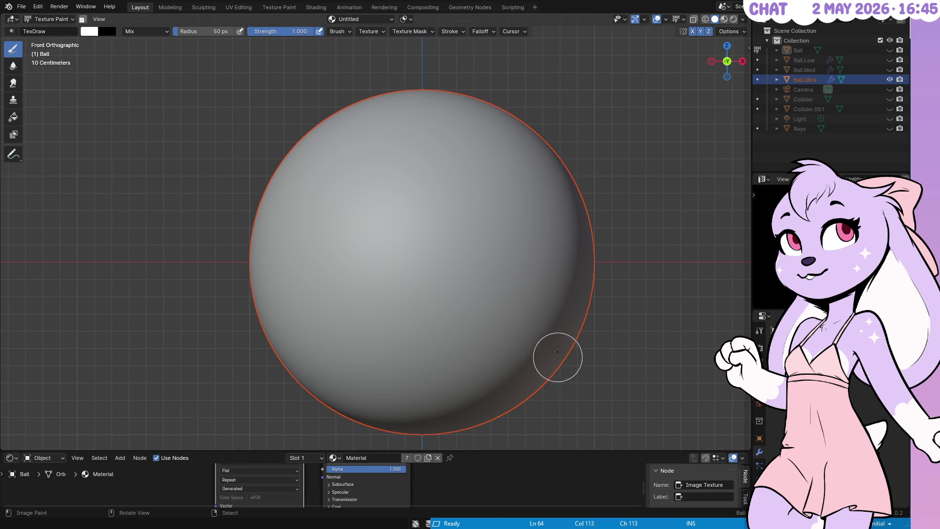
{"action": "scroll", "coordinate": [558, 342], "scroll_direction": "down", "scroll_amount": 2}
{"action": "scroll", "coordinate": [759, 431], "scroll_direction": "down", "scroll_amount": 2}
Step: Show the material nodes and preview the sphere with Material Preview shading in a maximized view
{"action": "left_click", "coordinate": [759, 478]}
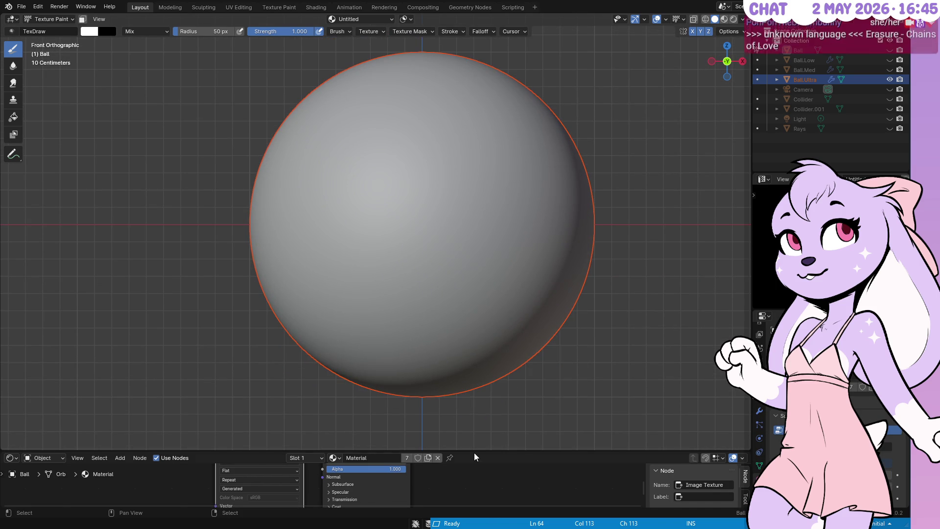
{"action": "left_click_drag", "start_coordinate": [477, 450], "coordinate": [476, 344]}
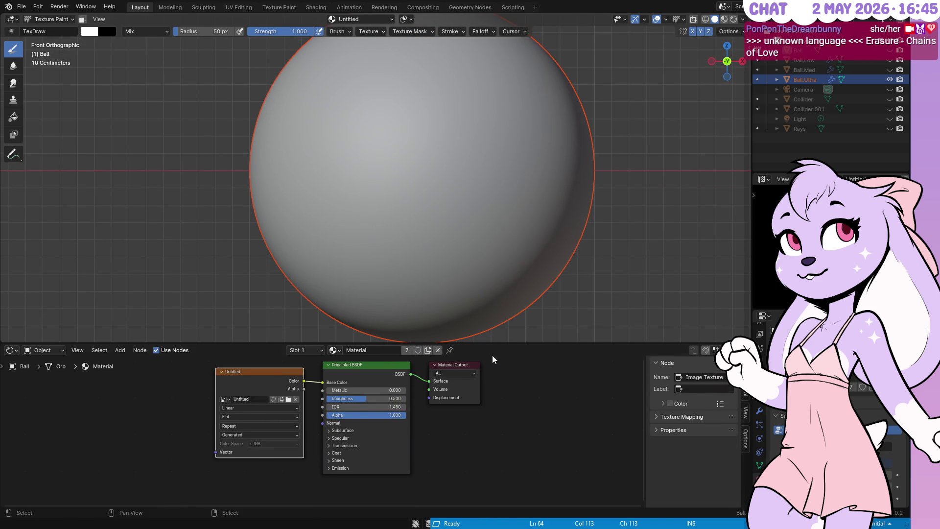
{"action": "key", "text": "z"}
{"action": "key", "text": "z"}
{"action": "key", "text": "z"}
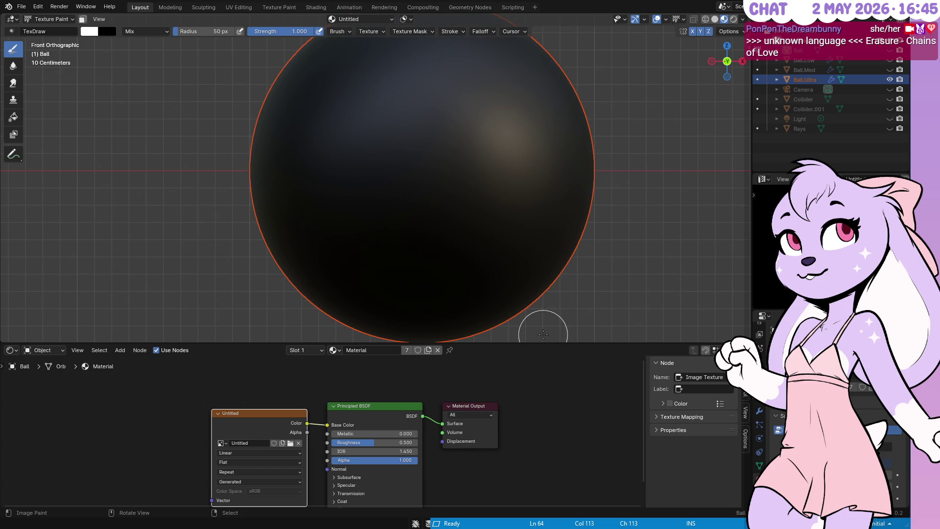
{"action": "left_click_drag", "start_coordinate": [544, 344], "coordinate": [545, 450]}
{"action": "key", "text": "ctrl+space"}
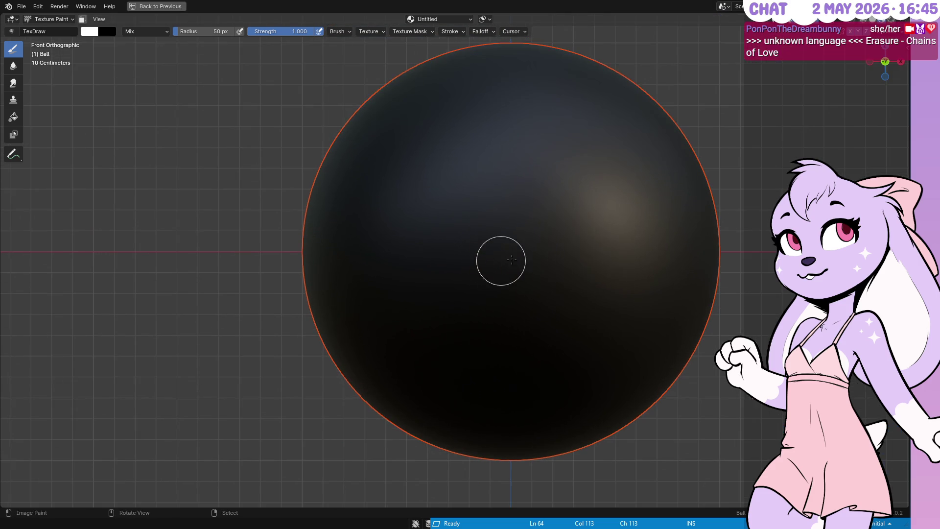
Step: Paint horizontal and vertical white line bands across the ball in front view
{"action": "scroll", "coordinate": [509, 245], "scroll_direction": "up", "scroll_amount": 2}
{"action": "scroll", "coordinate": [509, 245], "scroll_direction": "up", "scroll_amount": 1}
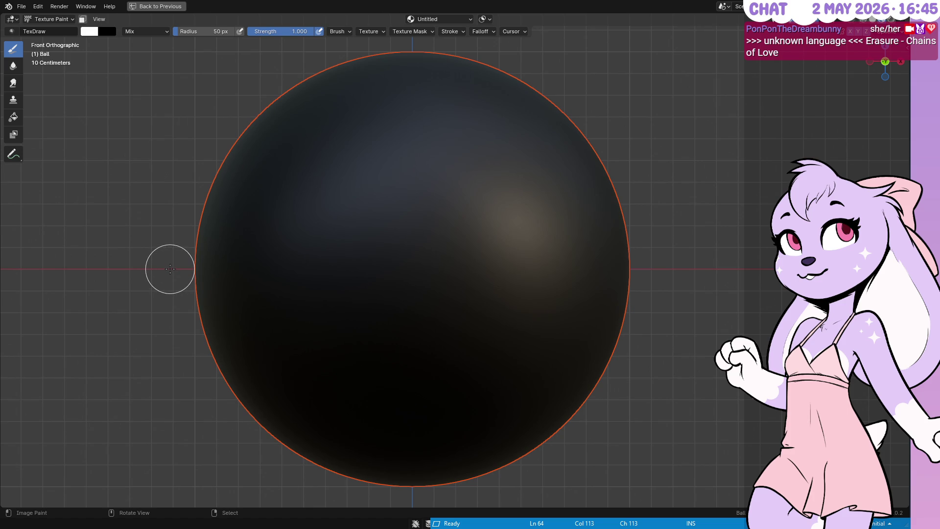
{"action": "left_click_drag", "start_coordinate": [169, 268], "coordinate": [709, 270]}
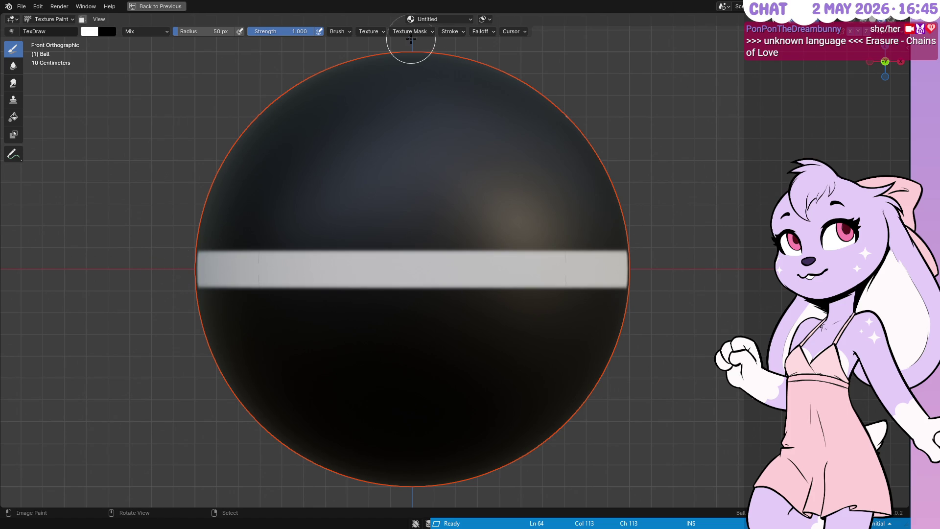
{"action": "mouse_move", "coordinate": [412, 40]}
{"action": "left_mouse_down"}
{"action": "mouse_move", "coordinate": [419, 388]}
{"action": "mouse_move", "coordinate": [432, 493]}
{"action": "mouse_move", "coordinate": [448, 505]}
{"action": "left_mouse_up"}
Step: Paint more white bands from the right and top ortho views and check them in perspective
{"action": "key", "text": "KP_3"}
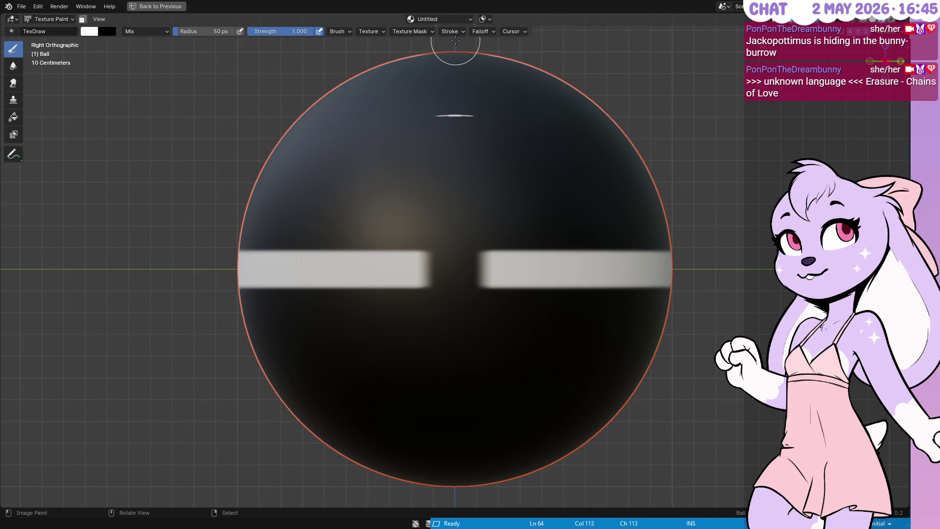
{"action": "mouse_move", "coordinate": [455, 42]}
{"action": "left_mouse_down"}
{"action": "mouse_move", "coordinate": [470, 487]}
{"action": "mouse_move", "coordinate": [479, 462]}
{"action": "left_mouse_up"}
{"action": "key", "text": "KP_7"}
{"action": "left_click_drag", "start_coordinate": [160, 260], "coordinate": [784, 274]}
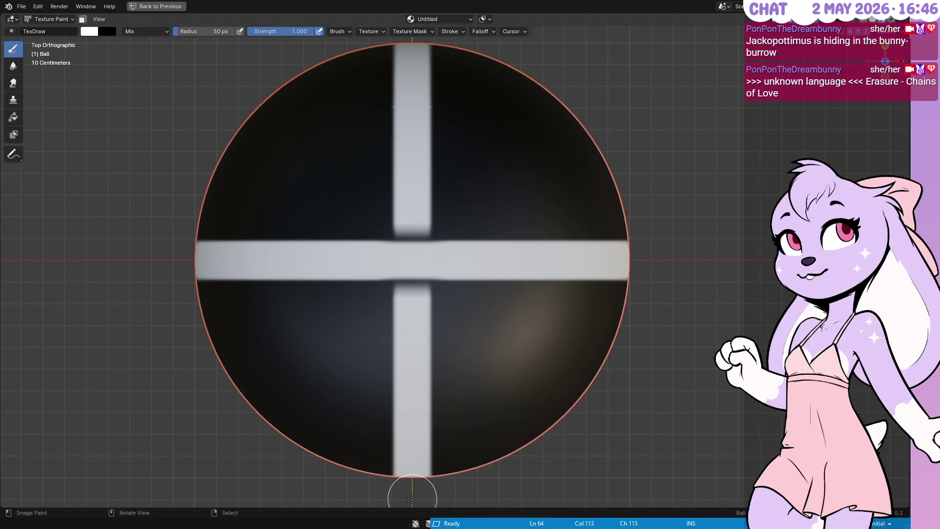
{"action": "left_click_drag", "start_coordinate": [412, 505], "coordinate": [446, 53]}
{"action": "mouse_move", "coordinate": [644, 154]}
{"action": "left_mouse_down"}
{"action": "mouse_move", "coordinate": [632, 322]}
{"action": "mouse_move", "coordinate": [523, 265]}
{"action": "mouse_move", "coordinate": [522, 237]}
{"action": "left_mouse_up"}
Step: Restore the full layout and open the texture's image options, back in front view
{"action": "key", "text": "ctrl+space"}
{"action": "scroll", "coordinate": [522, 237], "scroll_direction": "up", "scroll_amount": 3}
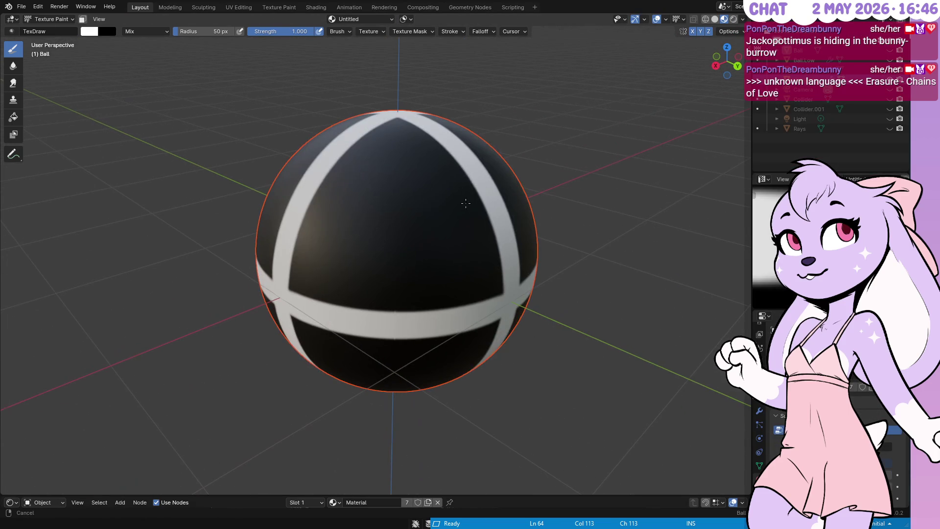
{"action": "left_click", "coordinate": [805, 179]}
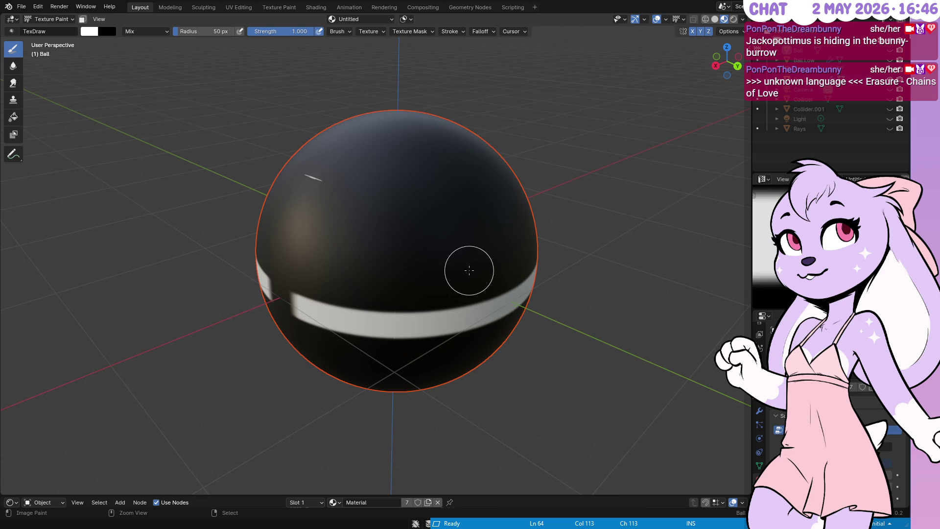
{"action": "key", "text": "KP_1"}
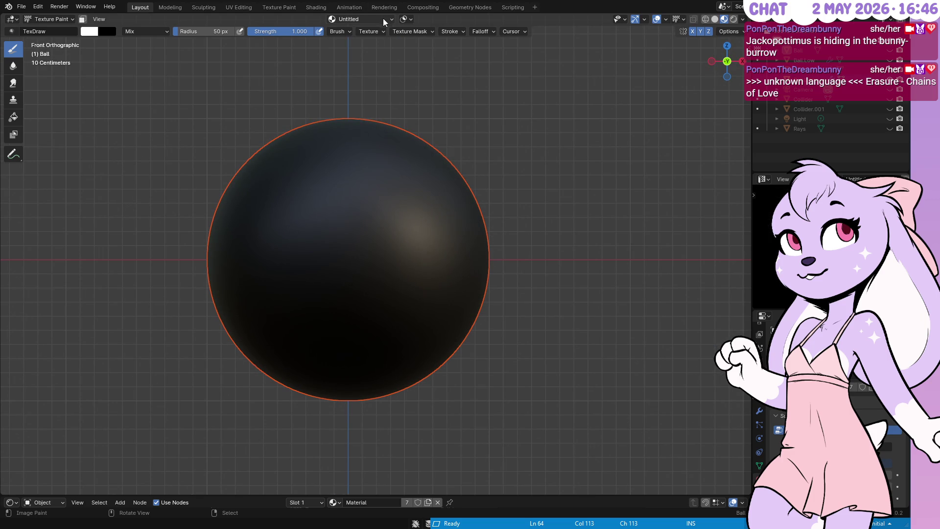
Step: Give the TexDraw brush a falloff curve preset from its stroke settings
{"action": "left_click", "coordinate": [352, 28]}
{"action": "mouse_move", "coordinate": [463, 31]}
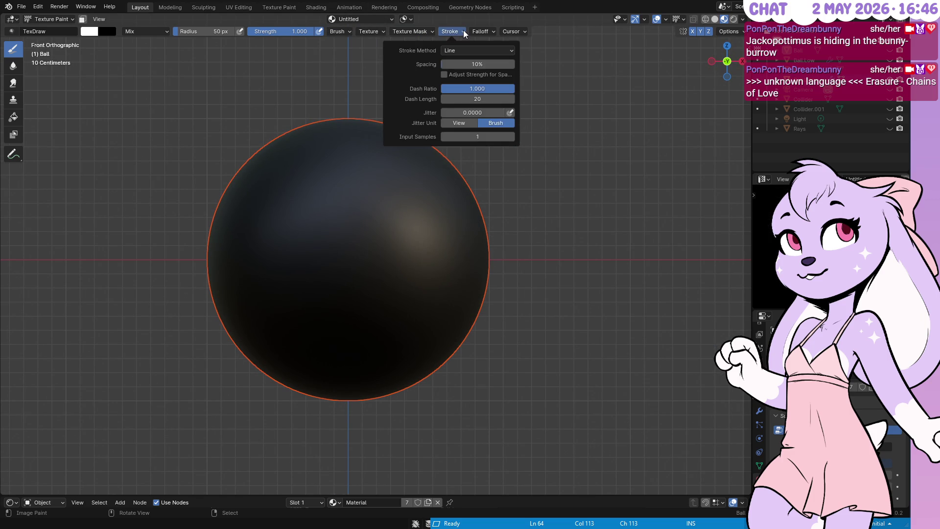
{"action": "left_click", "coordinate": [486, 155]}
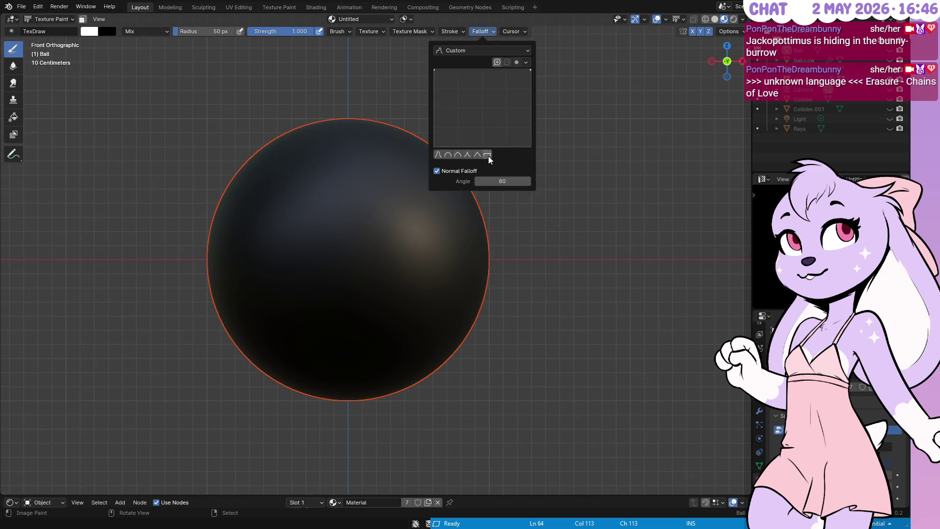
{"action": "scroll", "coordinate": [348, 313], "scroll_direction": "up", "scroll_amount": 2}
{"action": "key", "text": "ctrl+space"}
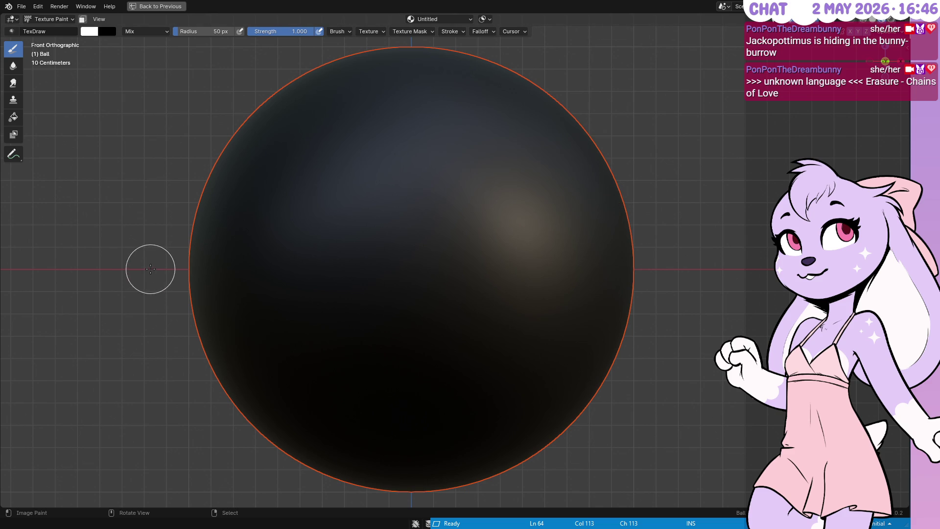
Step: Paint straight white bands across the ball from the front and right side views
{"action": "mouse_move", "coordinate": [129, 270]}
{"action": "left_mouse_down"}
{"action": "mouse_move", "coordinate": [427, 306]}
{"action": "mouse_move", "coordinate": [709, 302]}
{"action": "left_mouse_up"}
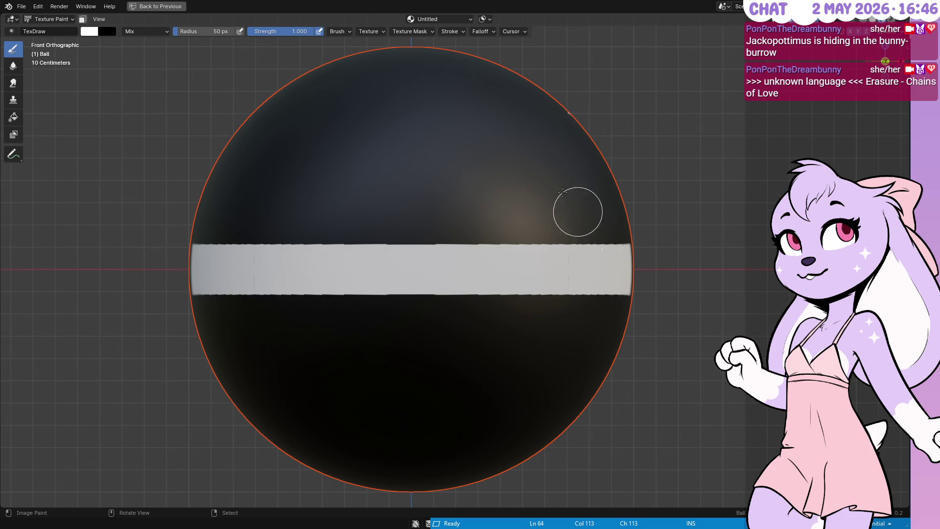
{"action": "mouse_move", "coordinate": [410, 41]}
{"action": "left_mouse_down"}
{"action": "mouse_move", "coordinate": [417, 442]}
{"action": "mouse_move", "coordinate": [428, 499]}
{"action": "left_mouse_up"}
{"action": "key", "text": "KP_3"}
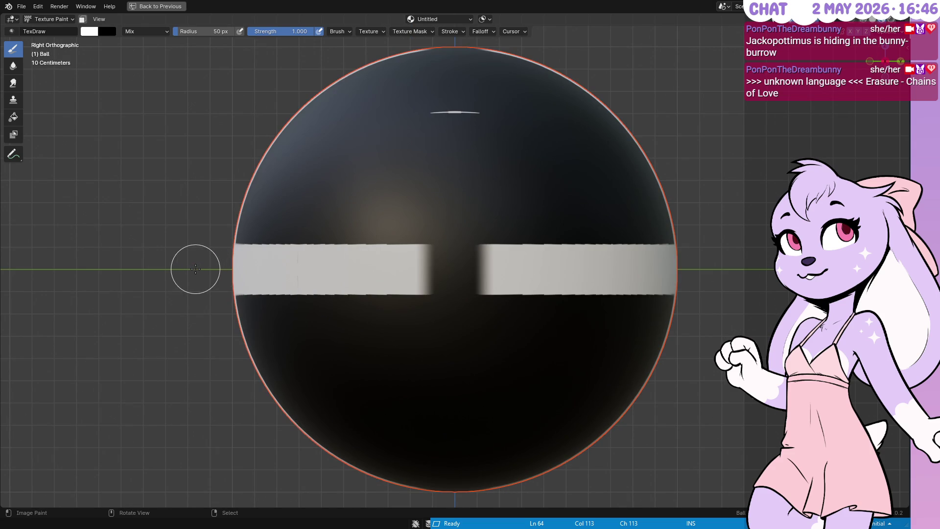
{"action": "left_click_drag", "start_coordinate": [194, 270], "coordinate": [725, 269]}
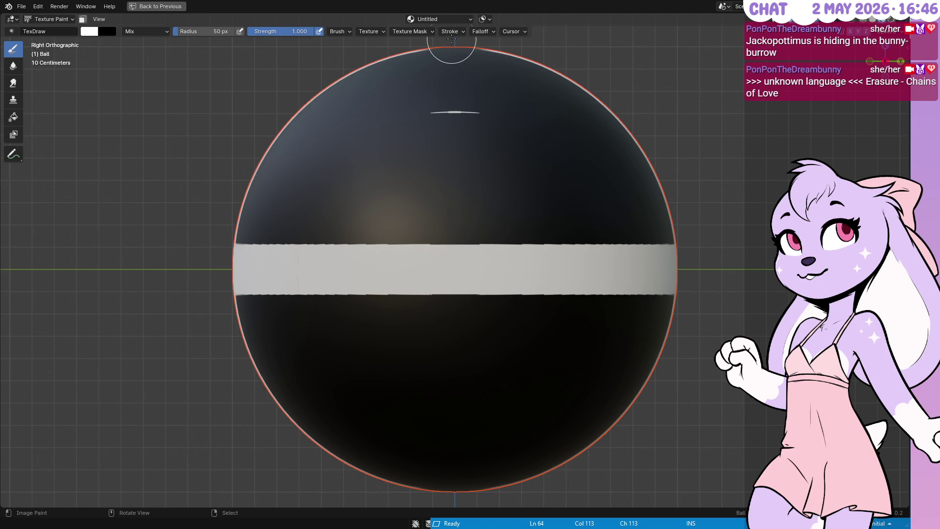
{"action": "left_click_drag", "start_coordinate": [455, 38], "coordinate": [489, 505]}
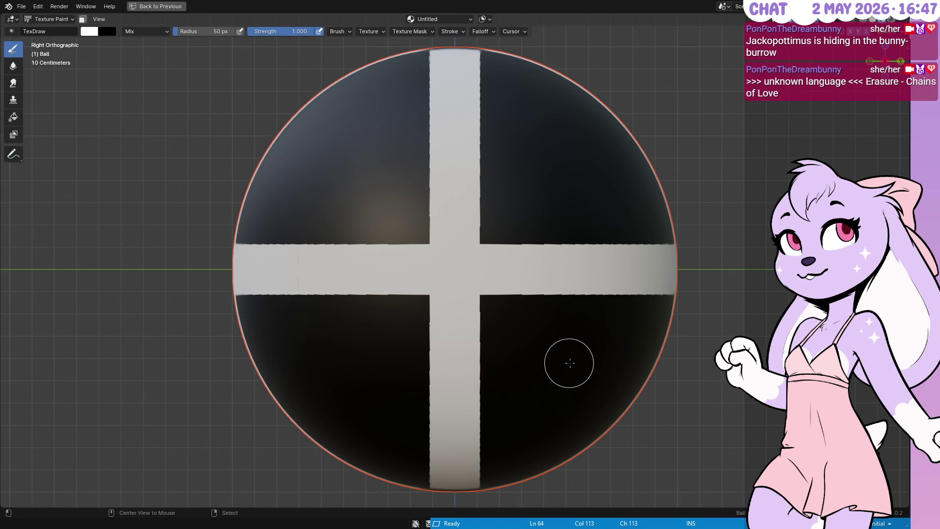
Step: Paint horizontal and vertical white bands from the top view, then restore the full layout
{"action": "key", "text": "KP_7"}
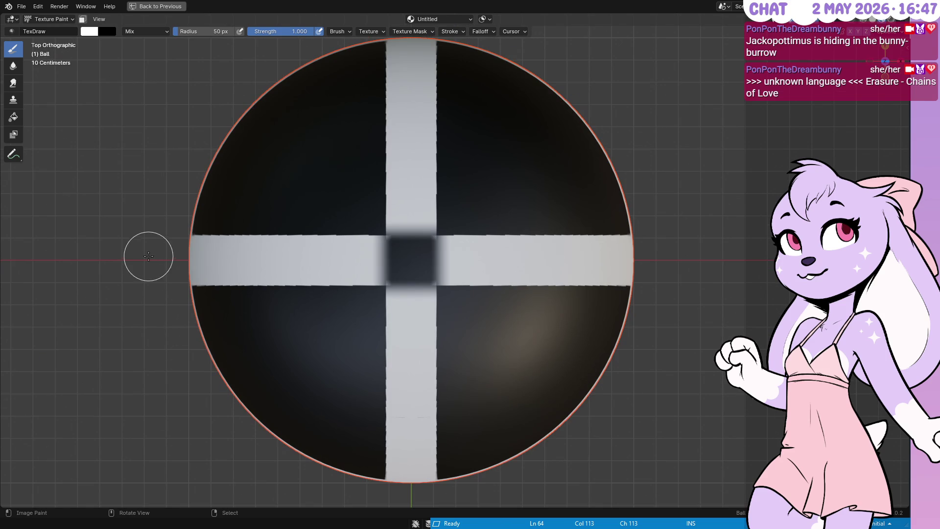
{"action": "left_click_drag", "start_coordinate": [148, 260], "coordinate": [702, 260]}
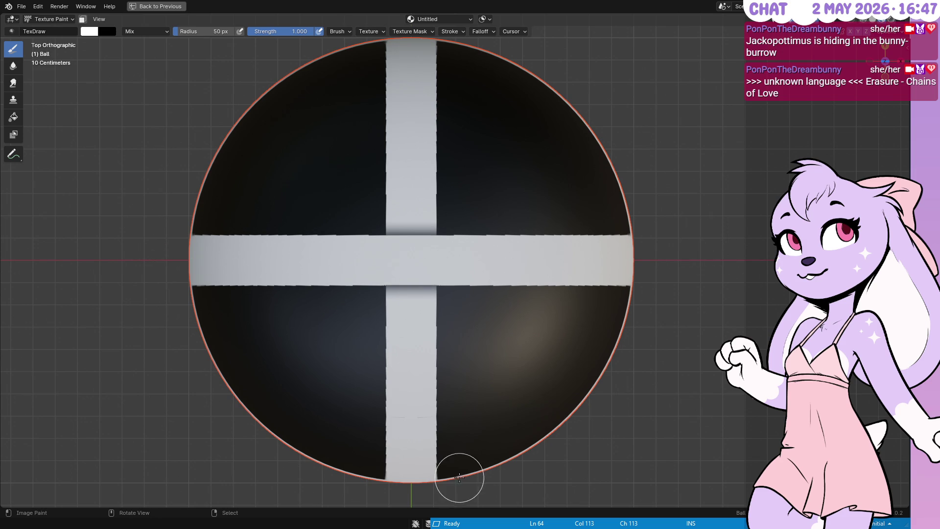
{"action": "left_click_drag", "start_coordinate": [411, 499], "coordinate": [411, 99]}
{"action": "mouse_move", "coordinate": [538, 93]}
{"action": "left_mouse_down"}
{"action": "mouse_move", "coordinate": [496, 221]}
{"action": "mouse_move", "coordinate": [504, 293]}
{"action": "left_mouse_up"}
{"action": "scroll", "coordinate": [504, 294], "scroll_direction": "up", "scroll_amount": 5}
{"action": "key", "text": "ctrl+space"}
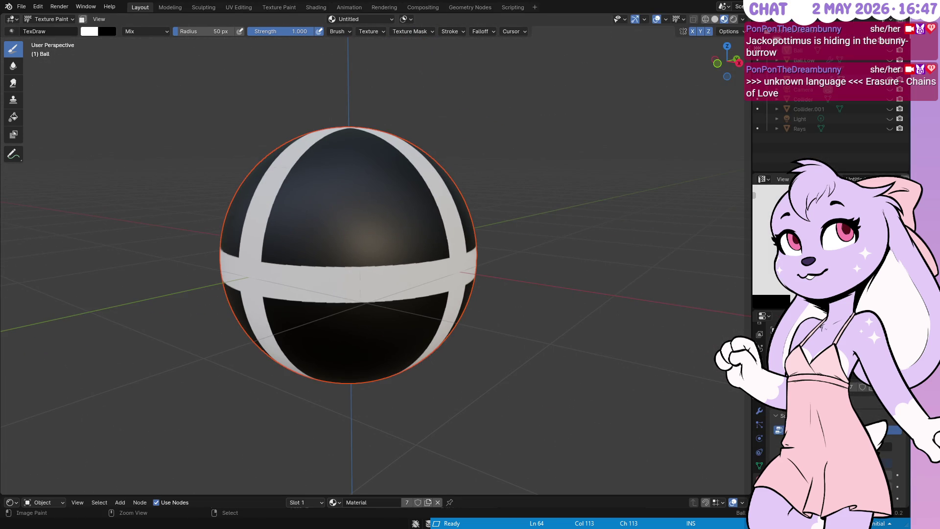
{"action": "right_click", "coordinate": [757, 193]}
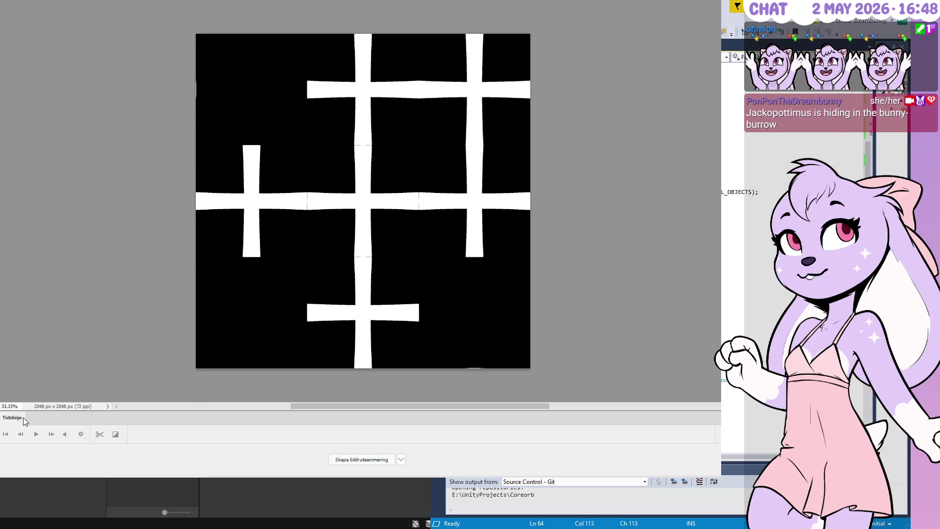
{"action": "key", "text": "Tab"}
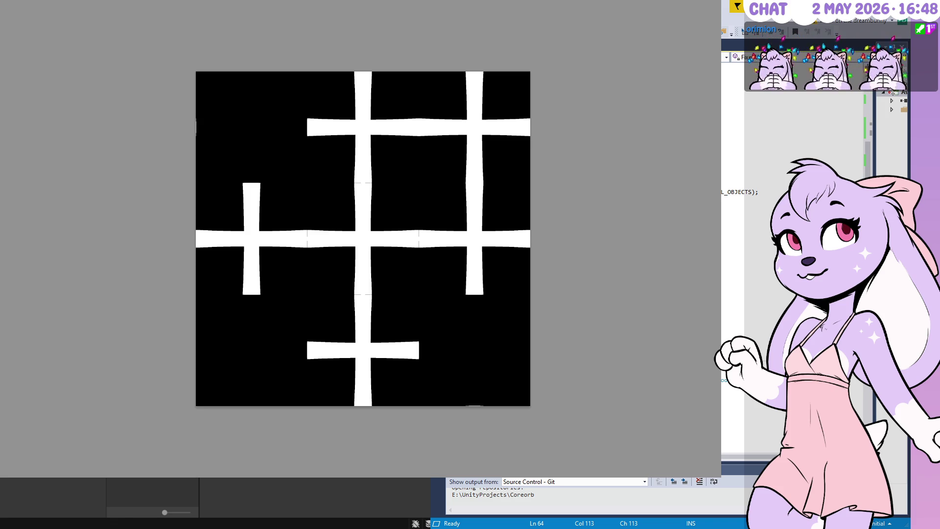
Step: Paste the UV grid, invert the texture, set 50% opacity and fade the wireframe grid
{"action": "key", "text": "ctrl+v"}
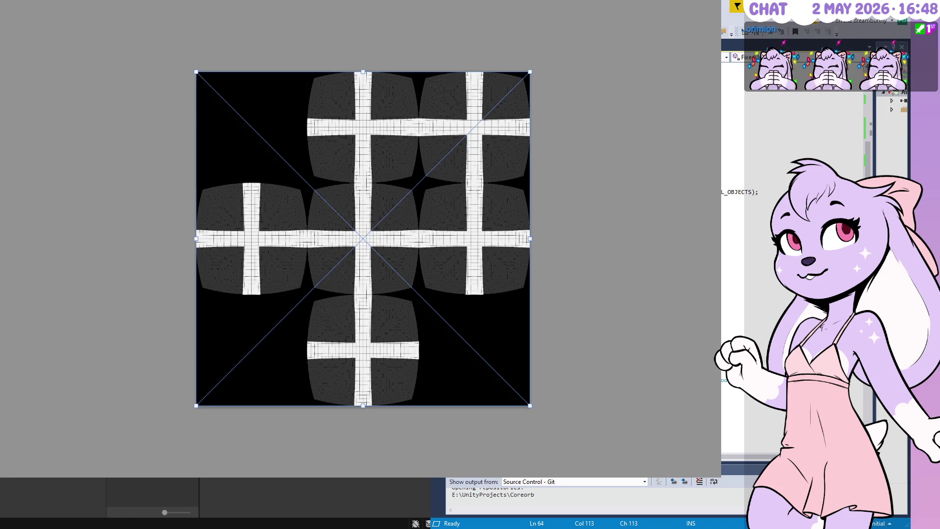
{"action": "key", "text": "Return"}
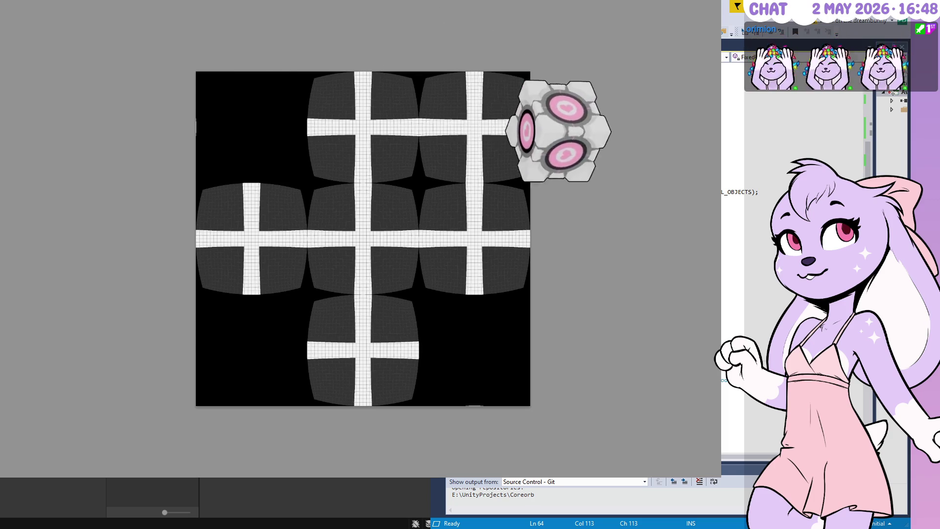
{"action": "key", "text": "ctrl+i"}
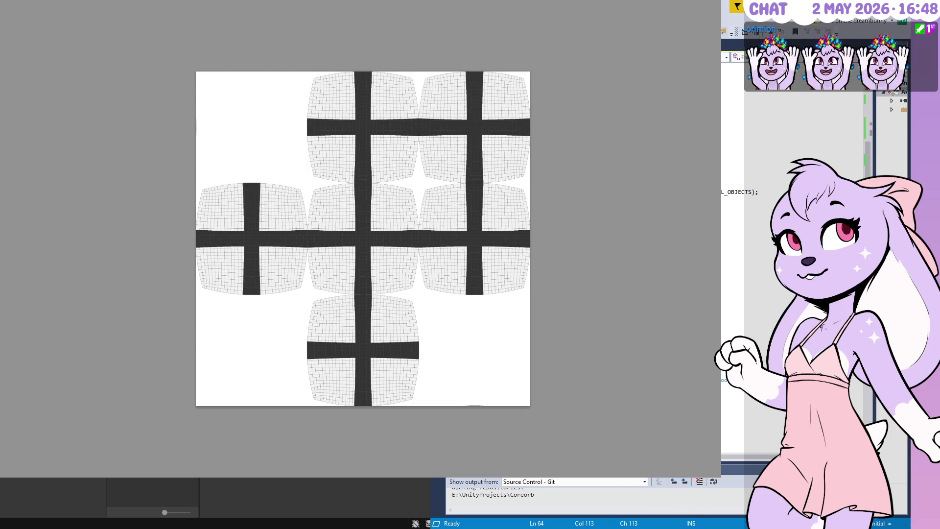
{"action": "key", "text": "5"}
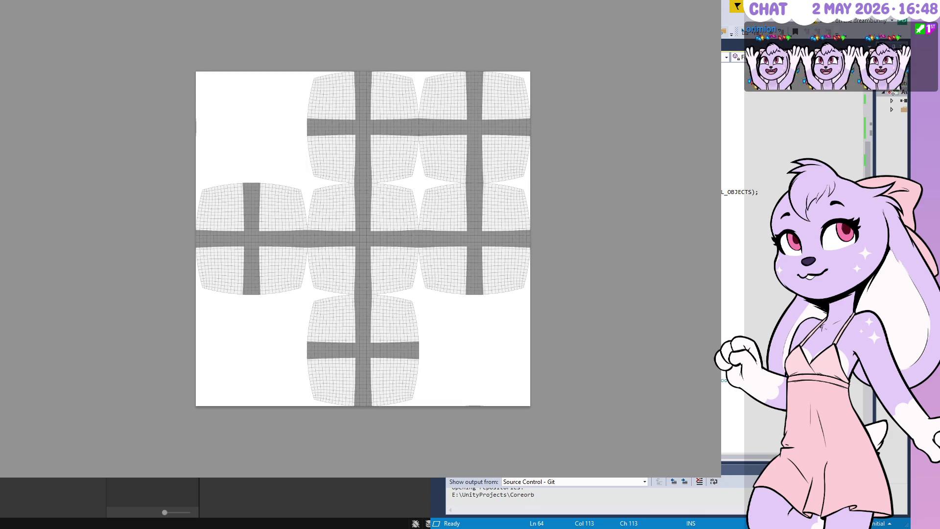
{"action": "key", "text": "2"}
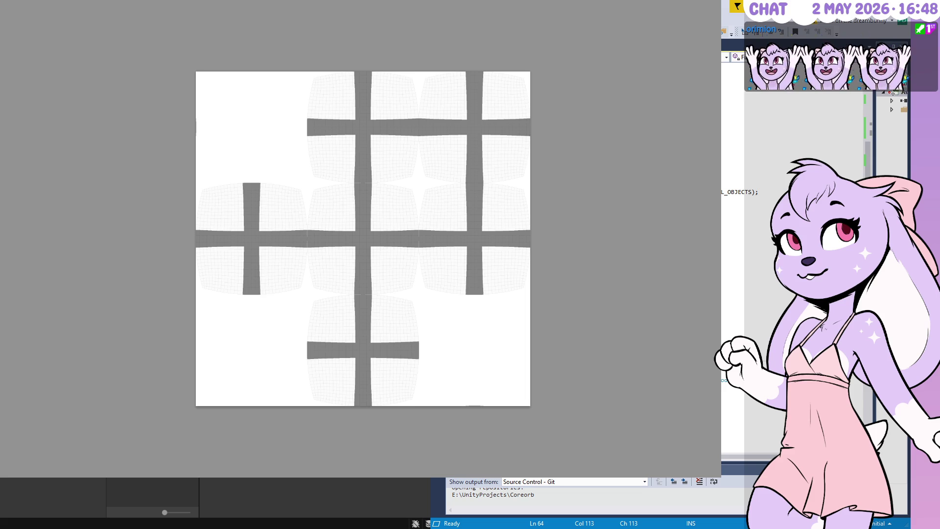
Step: Zoom in on a grey bar and start a path at its corners
{"action": "left_click", "coordinate": [343, 84]}
{"action": "left_click", "coordinate": [350, 78]}
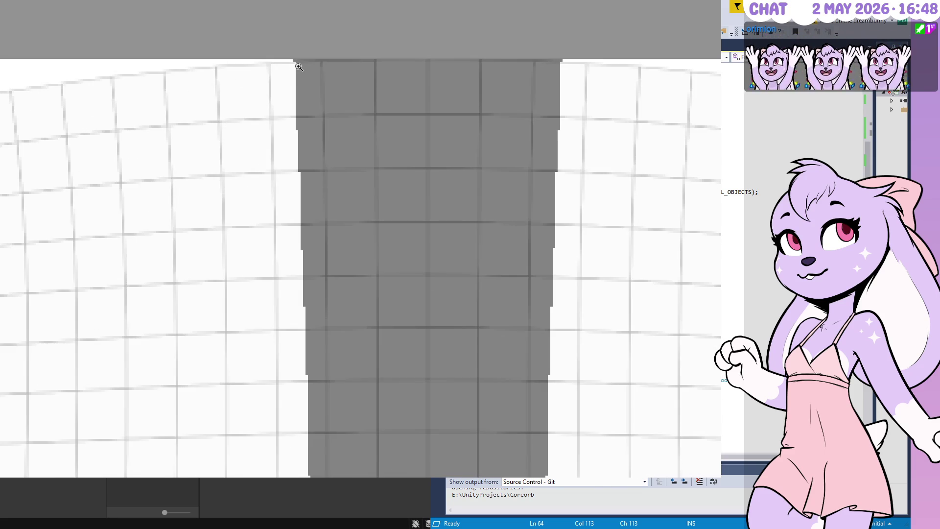
{"action": "left_click", "coordinate": [295, 59]}
{"action": "scroll", "coordinate": [325, 111], "scroll_direction": "down", "scroll_amount": 3}
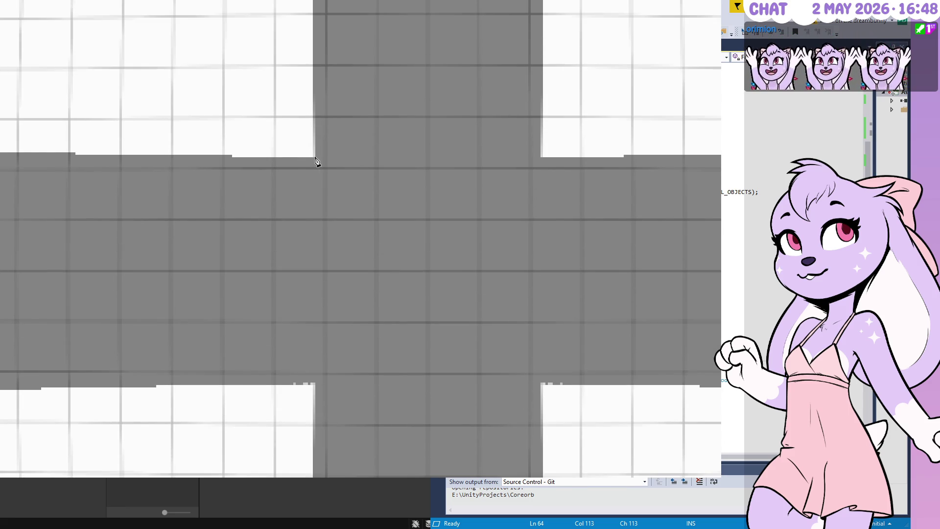
{"action": "left_click", "coordinate": [315, 157]}
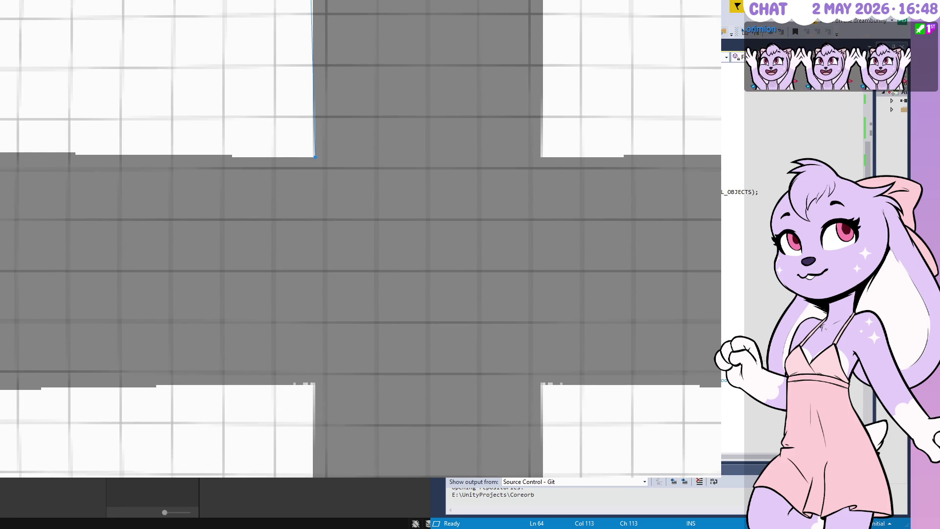
{"action": "scroll", "coordinate": [315, 157], "scroll_direction": "up", "scroll_amount": 5}
{"action": "scroll", "coordinate": [360, 238], "scroll_direction": "down", "scroll_amount": 4}
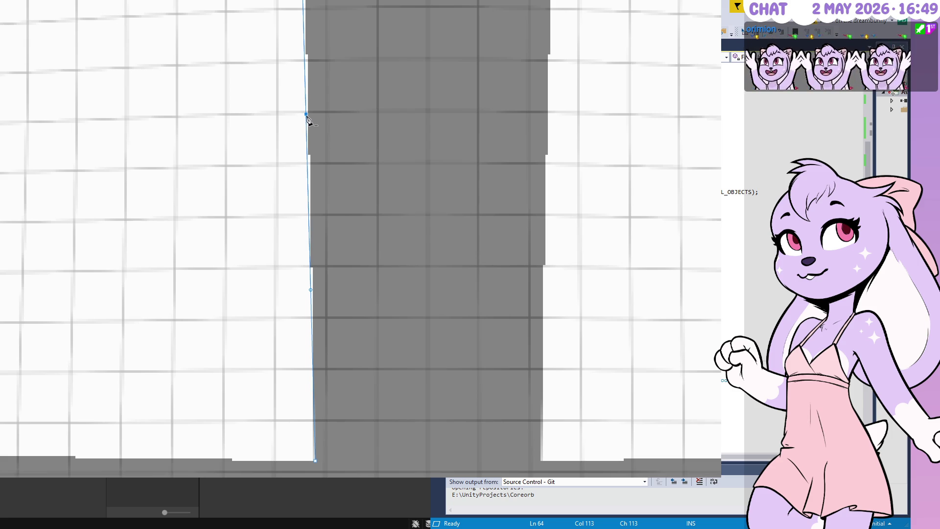
{"action": "left_click_drag", "start_coordinate": [307, 115], "coordinate": [308, 112]}
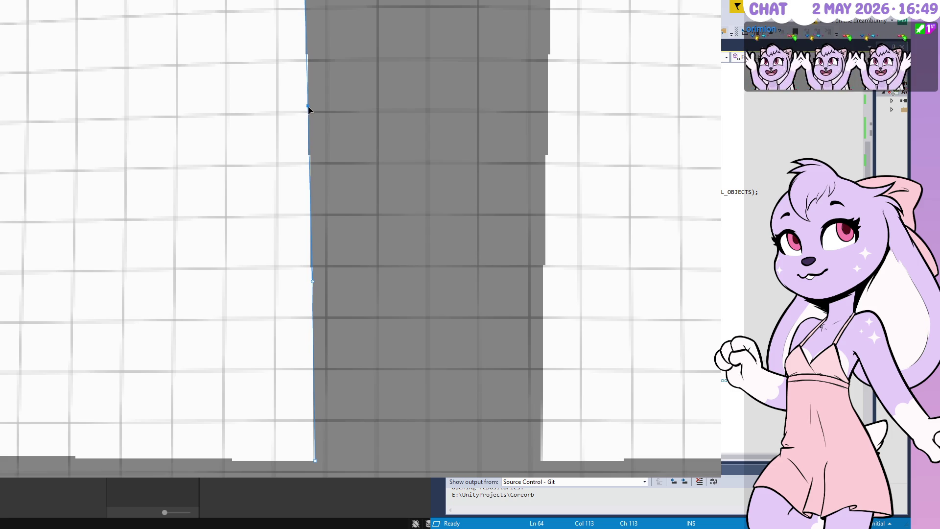
Step: Extend the path along the bar's bottom and top edges and close it
{"action": "scroll", "coordinate": [493, 251], "scroll_direction": "down", "scroll_amount": 3}
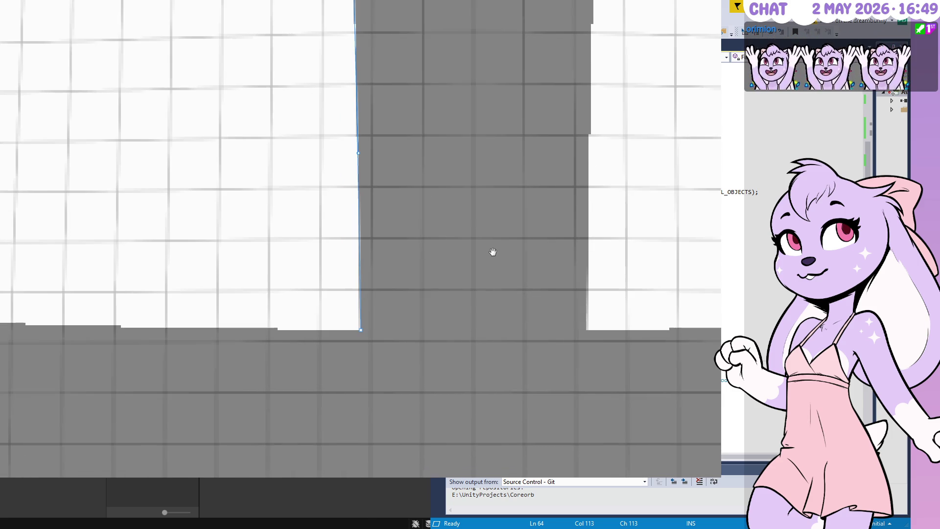
{"action": "left_click", "coordinate": [472, 329]}
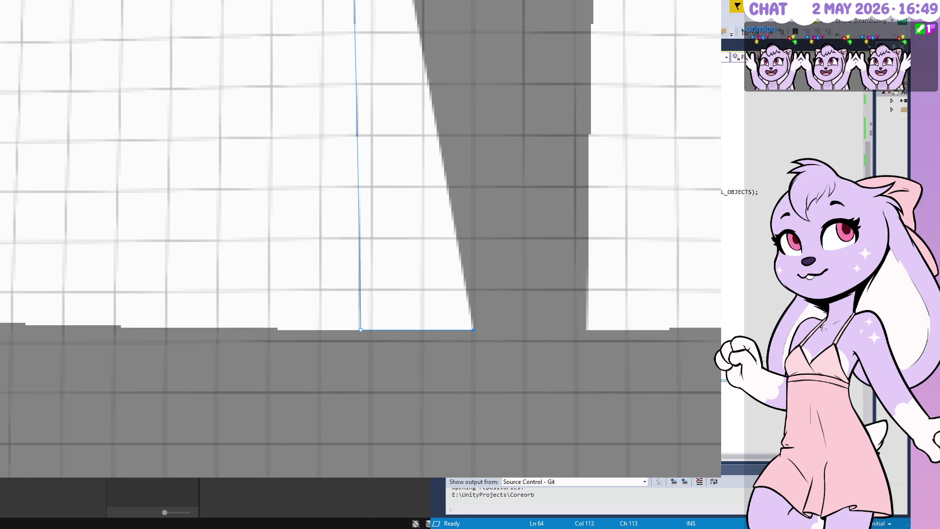
{"action": "scroll", "coordinate": [484, 244], "scroll_direction": "up", "scroll_amount": 5}
{"action": "left_click", "coordinate": [473, 209]}
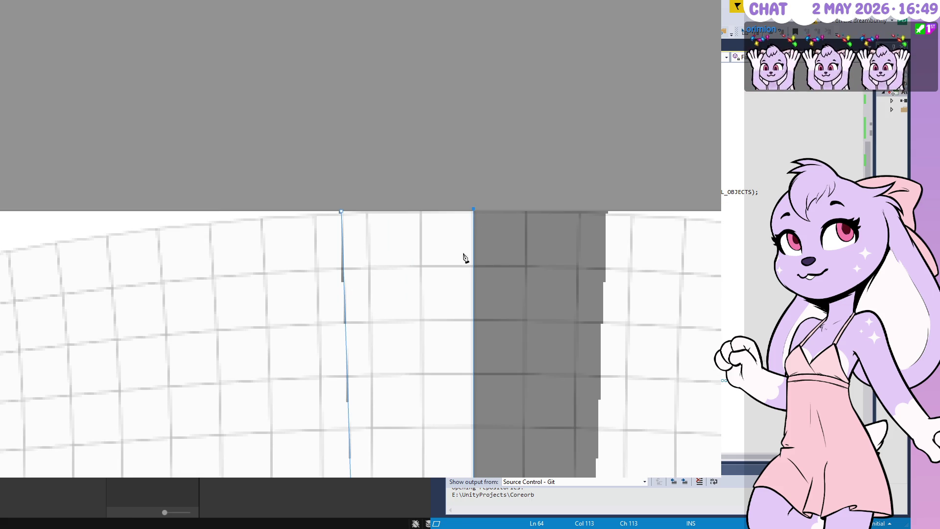
{"action": "left_click", "coordinate": [342, 211]}
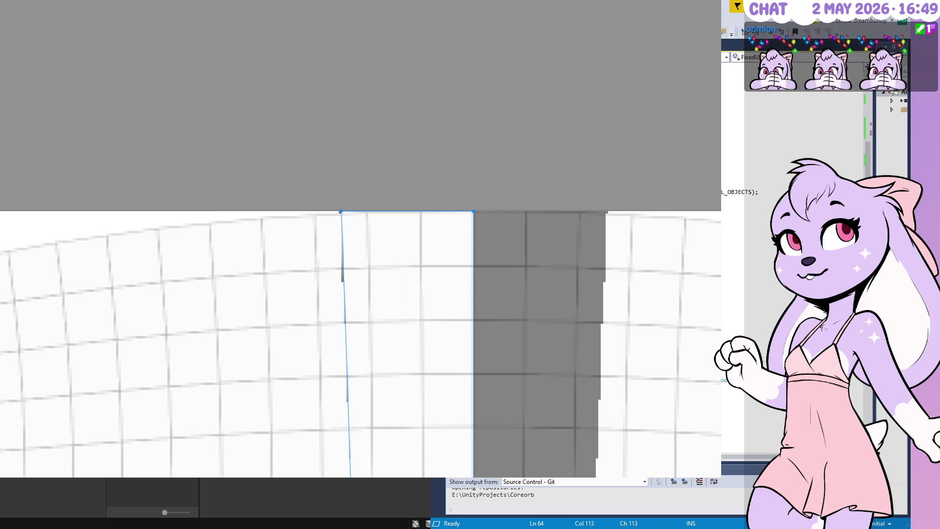
Step: Move the white rectangle beside the grey bar and merge both shapes into one trapezoid
{"action": "key", "text": "v"}
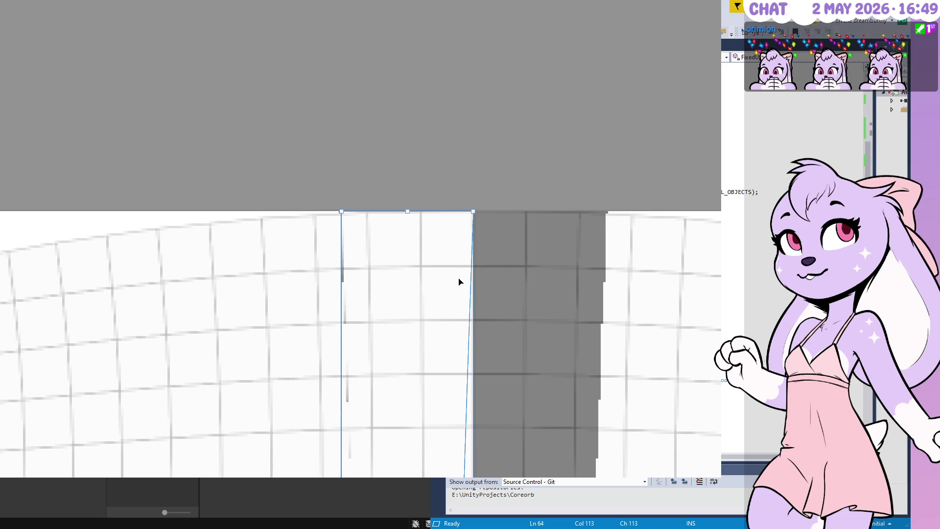
{"action": "mouse_move", "coordinate": [395, 283]}
{"action": "left_mouse_down"}
{"action": "mouse_move", "coordinate": [571, 283]}
{"action": "mouse_move", "coordinate": [528, 283]}
{"action": "left_mouse_up"}
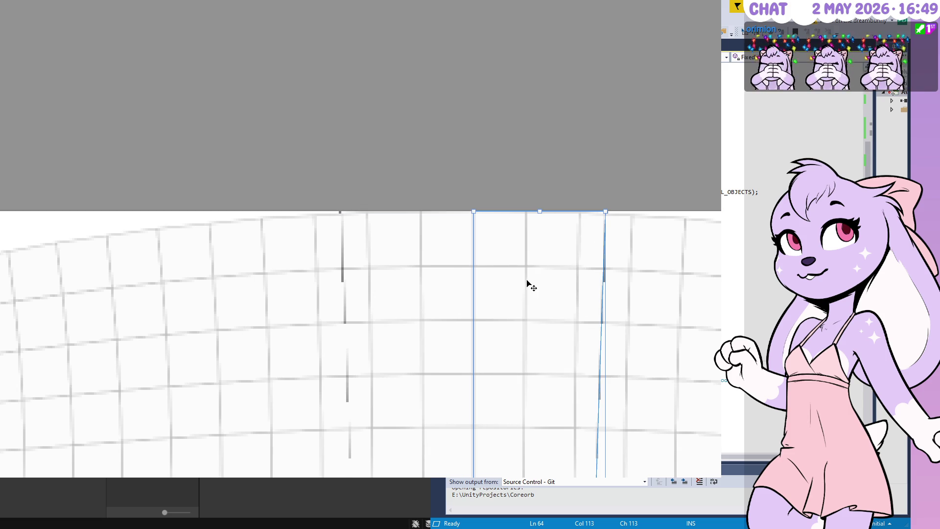
{"action": "key", "text": "ctrl+a"}
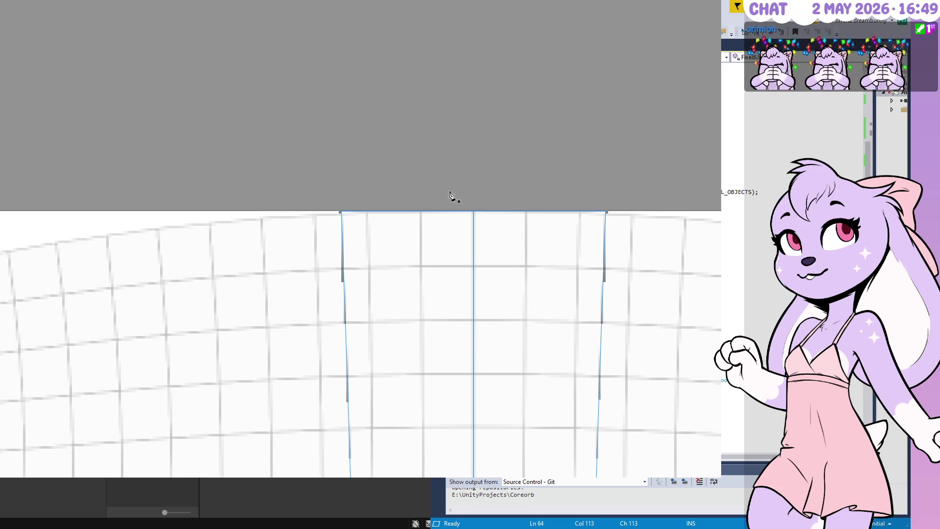
{"action": "key", "text": "ctrl+e"}
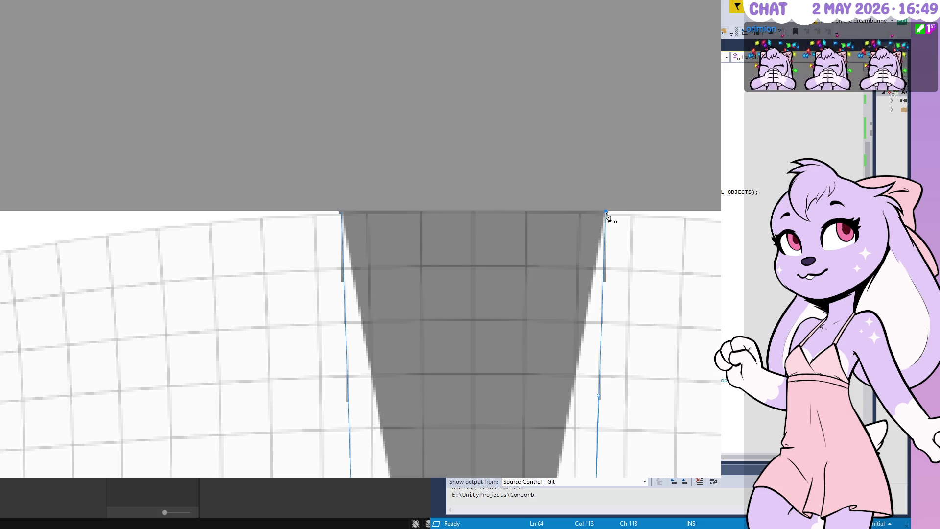
Step: Delete the outline's bottom segment and leftover anchor, then zoom out to the grey T shape
{"action": "left_click", "coordinate": [343, 214]}
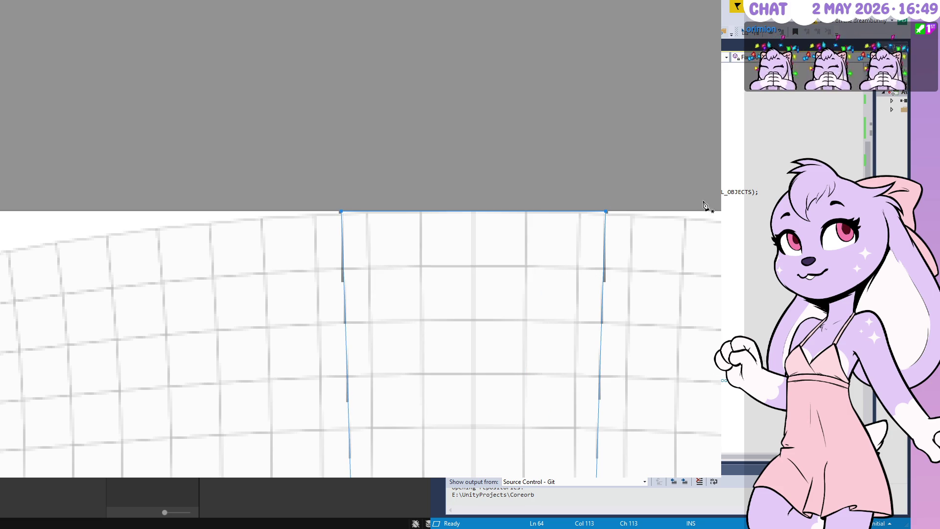
{"action": "key", "text": "alt+Tab"}
{"action": "scroll", "coordinate": [361, 238], "scroll_direction": "up", "scroll_amount": 5}
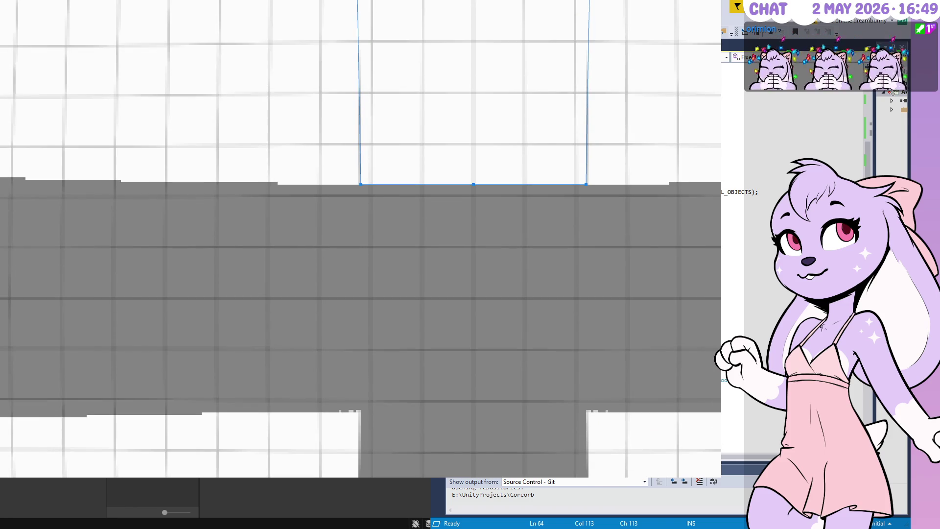
{"action": "key", "text": "Delete"}
{"action": "key", "text": "p"}
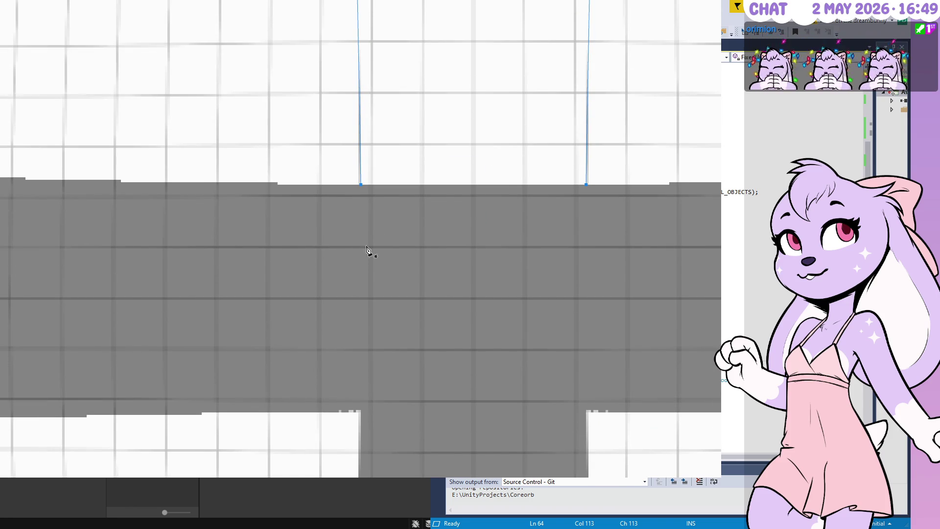
{"action": "key", "text": "alt+Tab"}
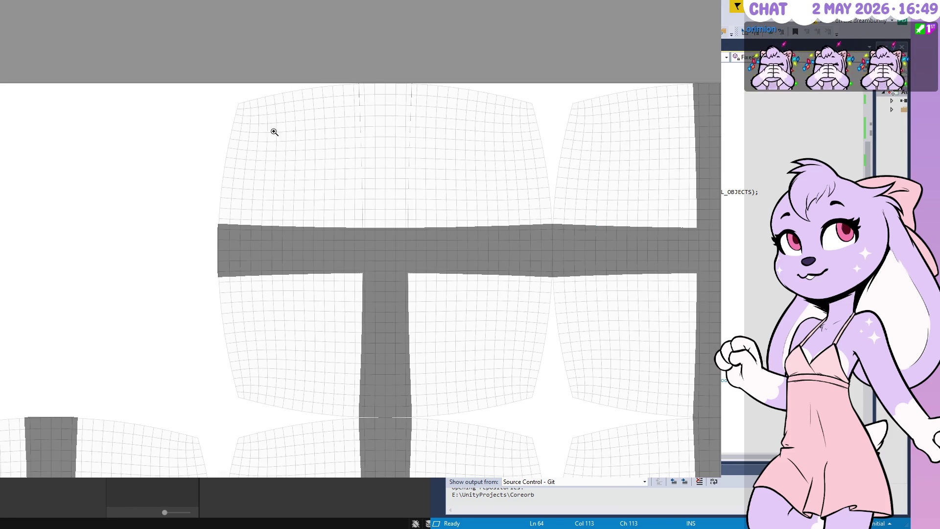
Step: Fill the traced path pink and place a copy rotated 90° onto the grey band
{"action": "key", "text": "a"}
{"action": "key", "text": "comma"}
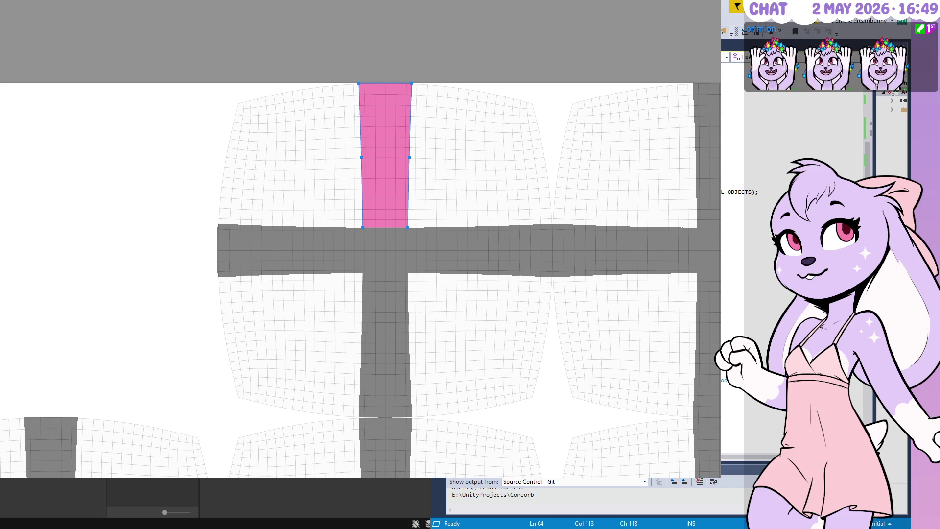
{"action": "key", "text": "v"}
{"action": "mouse_move", "coordinate": [430, 88]}
{"action": "left_mouse_down"}
{"action": "mouse_move", "coordinate": [477, 176]}
{"action": "mouse_move", "coordinate": [481, 223]}
{"action": "left_mouse_up"}
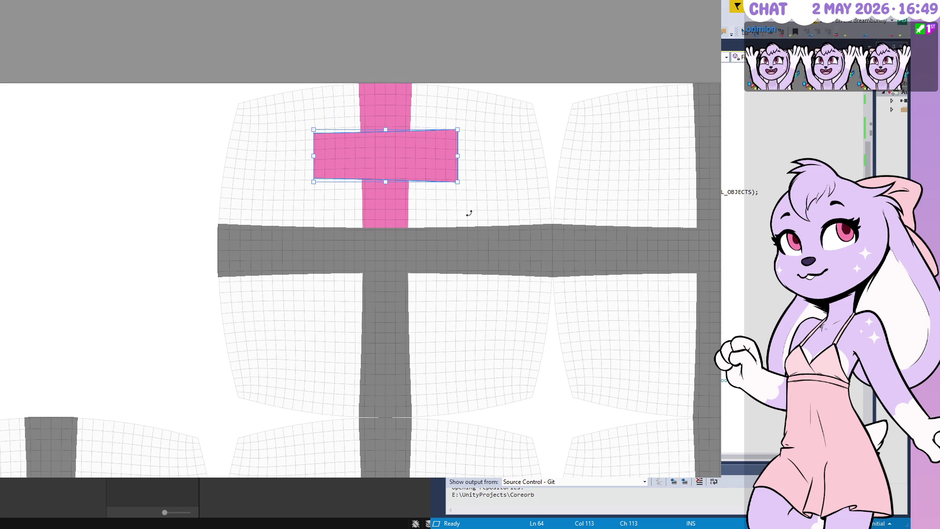
{"action": "mouse_move", "coordinate": [433, 167]}
{"action": "left_mouse_down"}
{"action": "mouse_move", "coordinate": [521, 258]}
{"action": "mouse_move", "coordinate": [528, 252]}
{"action": "left_mouse_up"}
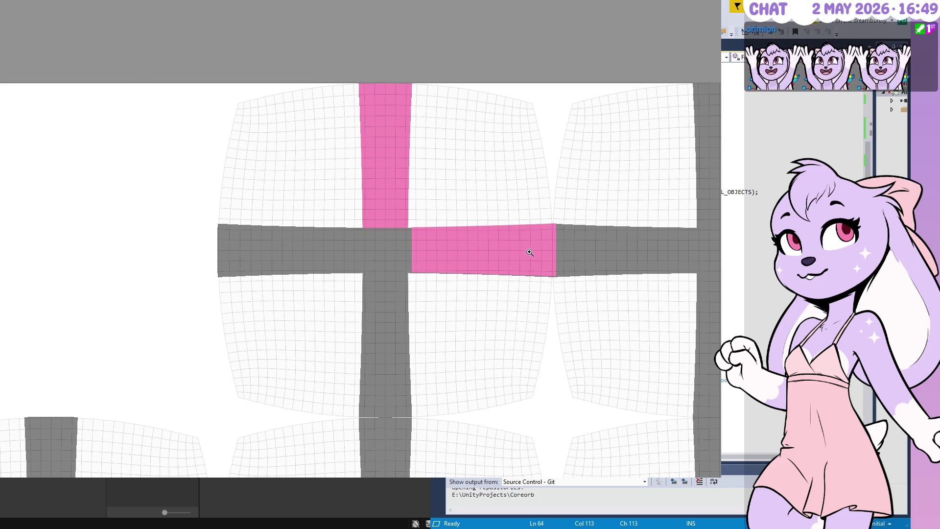
Step: Nudge the pink patch left and down so it lines up with the band
{"action": "left_click", "coordinate": [533, 254]}
{"action": "left_click", "coordinate": [533, 254]}
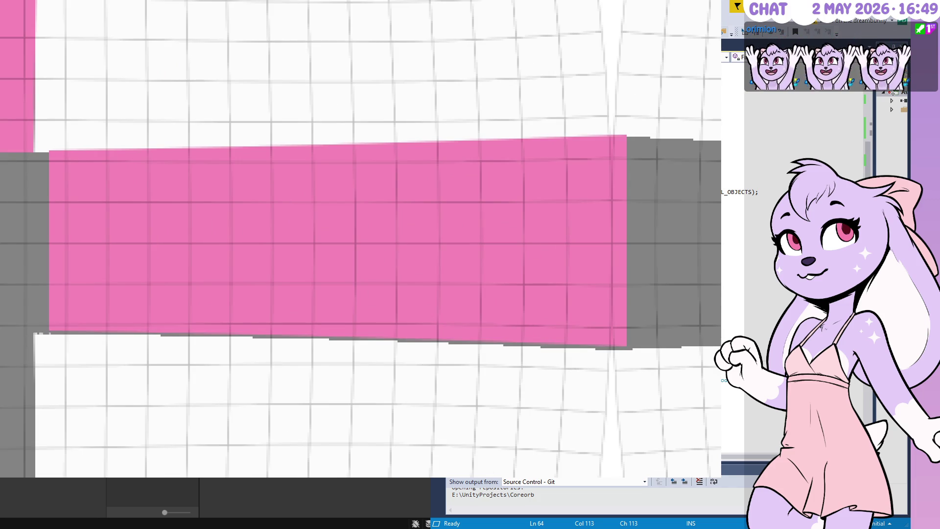
{"action": "key", "text": "Left"}
{"action": "key", "text": "Left"}
{"action": "key", "text": "Left"}
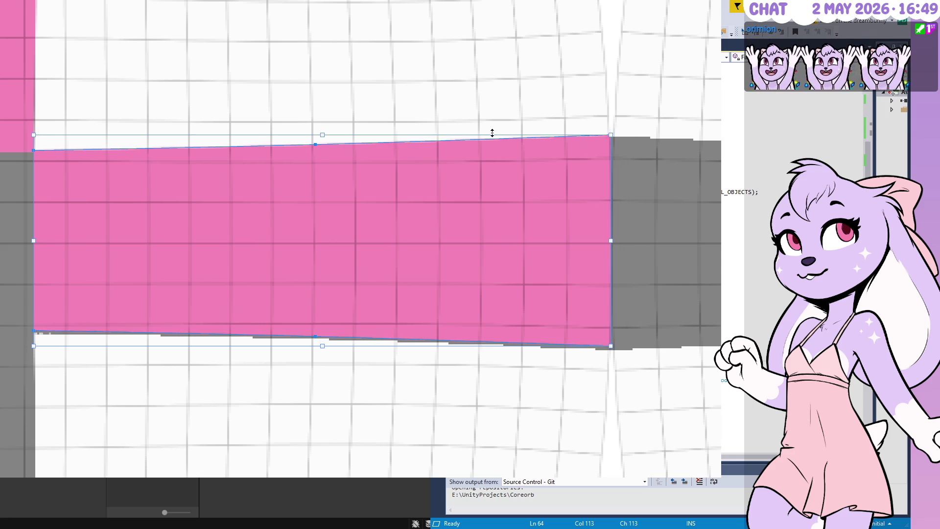
{"action": "key", "text": "Down"}
{"action": "key", "text": "Down"}
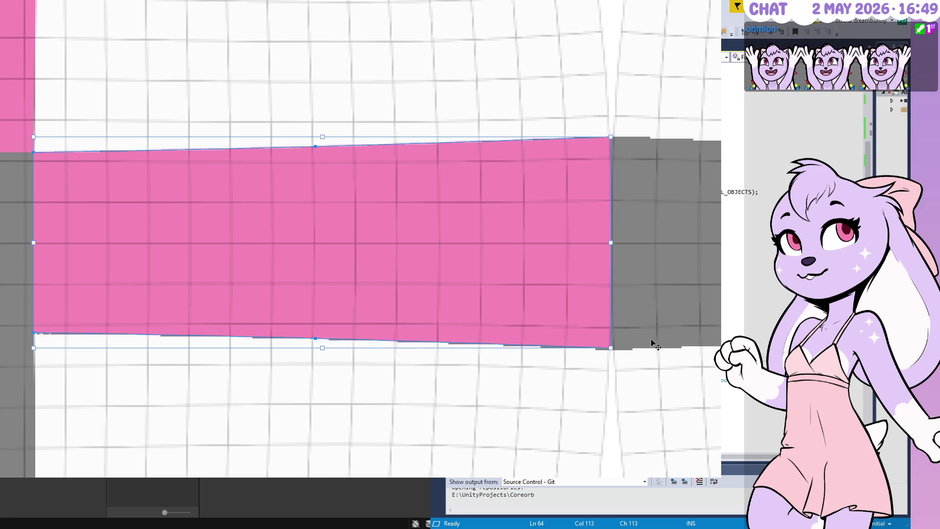
{"action": "key", "text": "z"}
Step: Zoom out to the whole UV layout, select both pink patches, then select all
{"action": "left_click", "coordinate": [614, 360]}
{"action": "left_click", "coordinate": [615, 355], "text": "alt"}
{"action": "scroll", "coordinate": [612, 216], "scroll_direction": "down", "scroll_amount": 2}
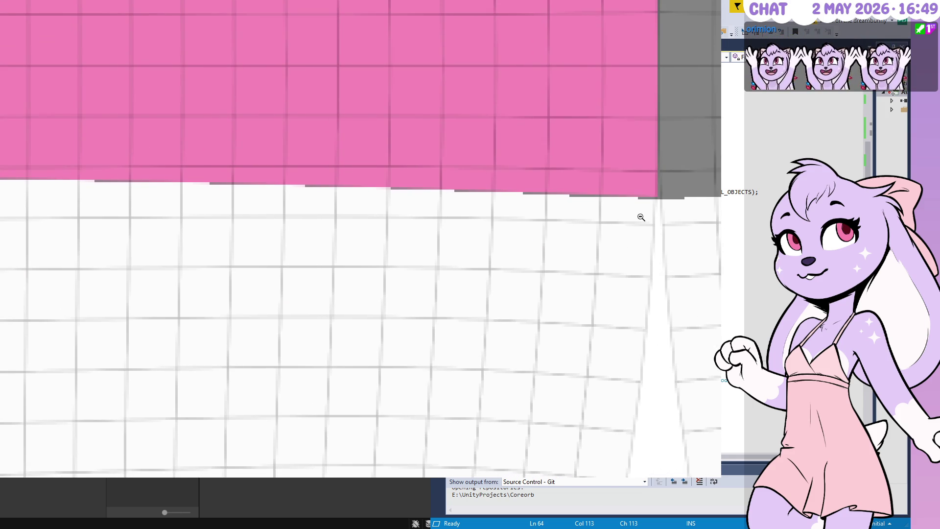
{"action": "left_click", "coordinate": [640, 216], "text": "alt"}
{"action": "left_click", "coordinate": [634, 214], "text": "alt"}
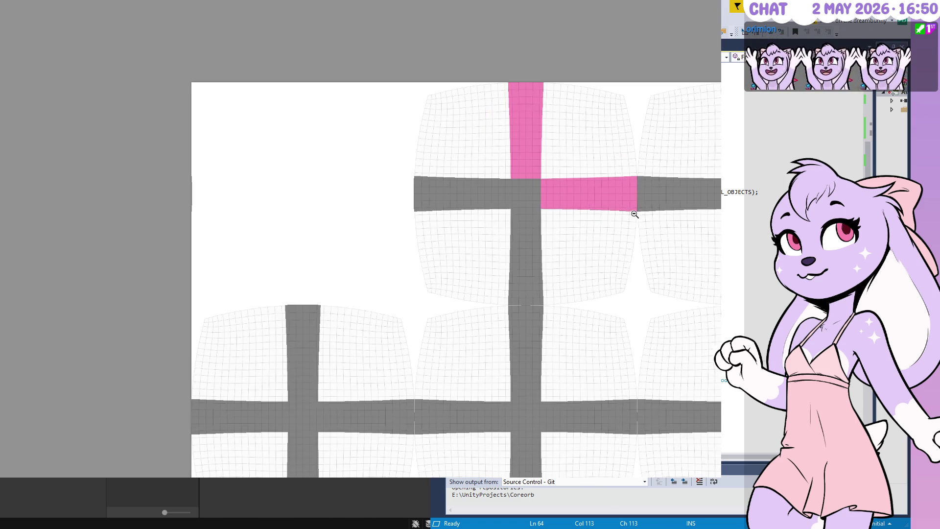
{"action": "left_click", "coordinate": [588, 193]}
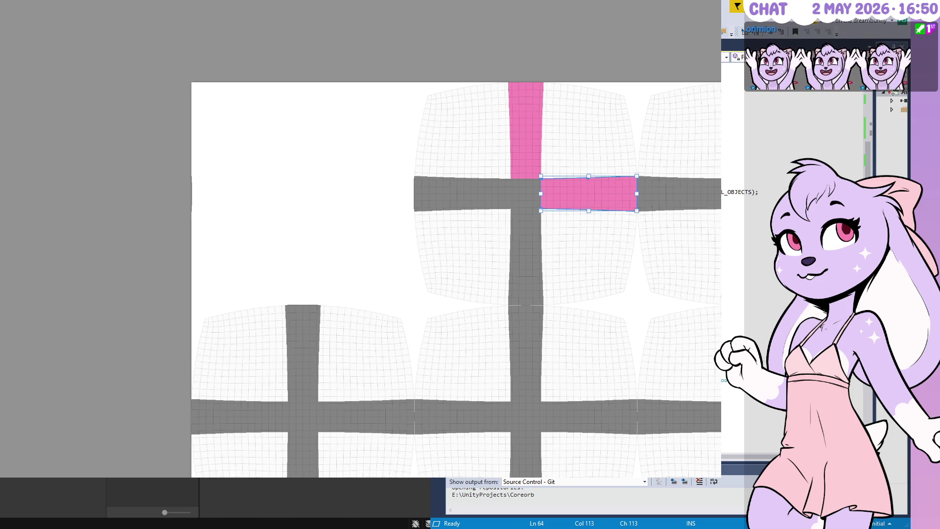
{"action": "left_click", "coordinate": [525, 132], "text": "shift"}
{"action": "key", "text": "ctrl+a"}
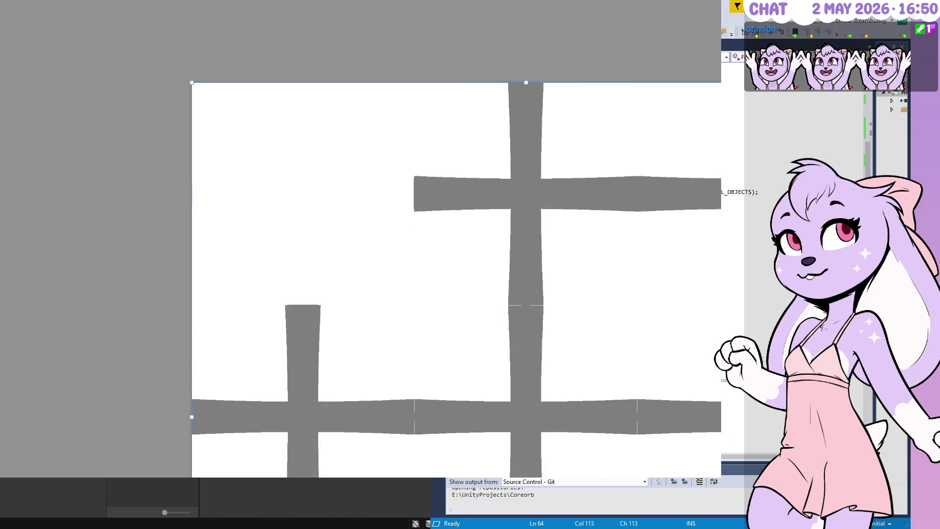
Step: Pan to the lower right of the black-and-white grid texture and zoom in
{"action": "left_click_drag", "start_coordinate": [619, 329], "coordinate": [524, 180]}
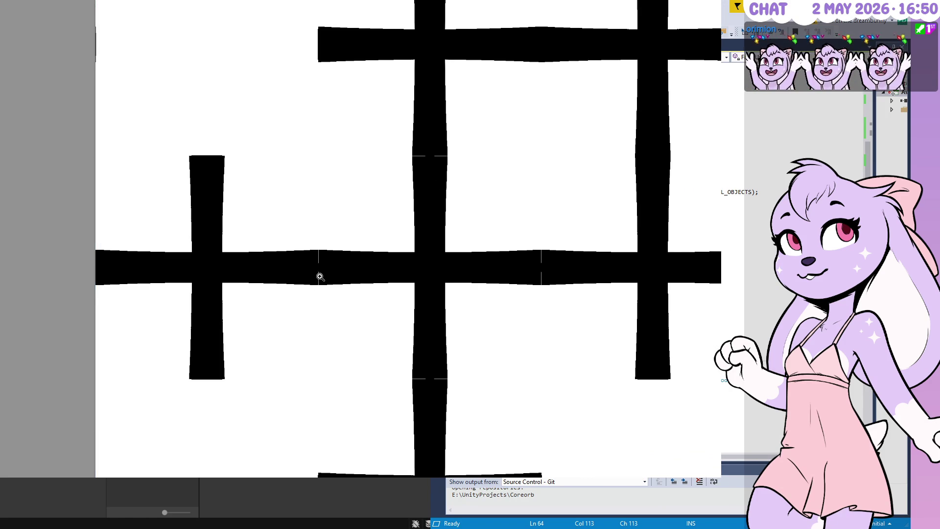
{"action": "scroll", "coordinate": [315, 274], "scroll_direction": "up", "scroll_amount": 5}
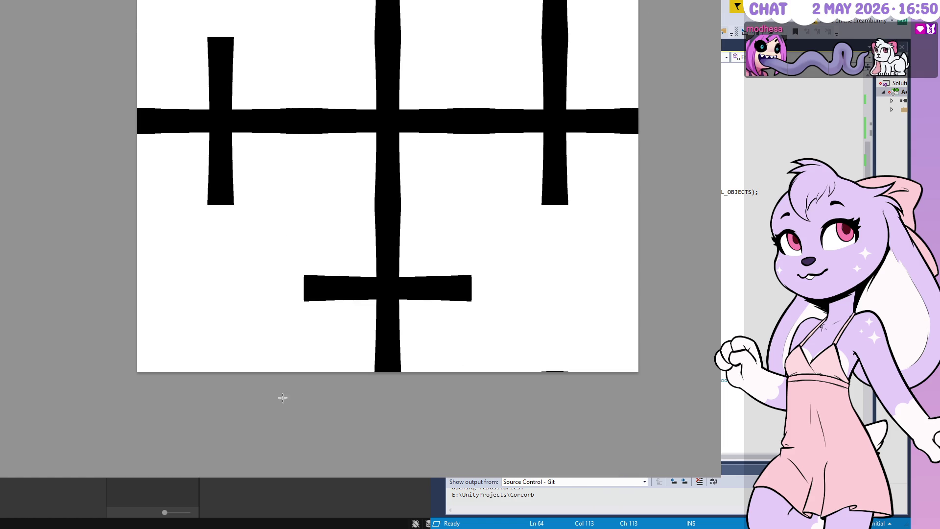
Step: Move the lower grid cross right onto the right column and nudge it into alignment
{"action": "mouse_move", "coordinate": [281, 395]}
{"action": "left_mouse_down"}
{"action": "mouse_move", "coordinate": [470, 252]}
{"action": "mouse_move", "coordinate": [491, 201]}
{"action": "left_mouse_up"}
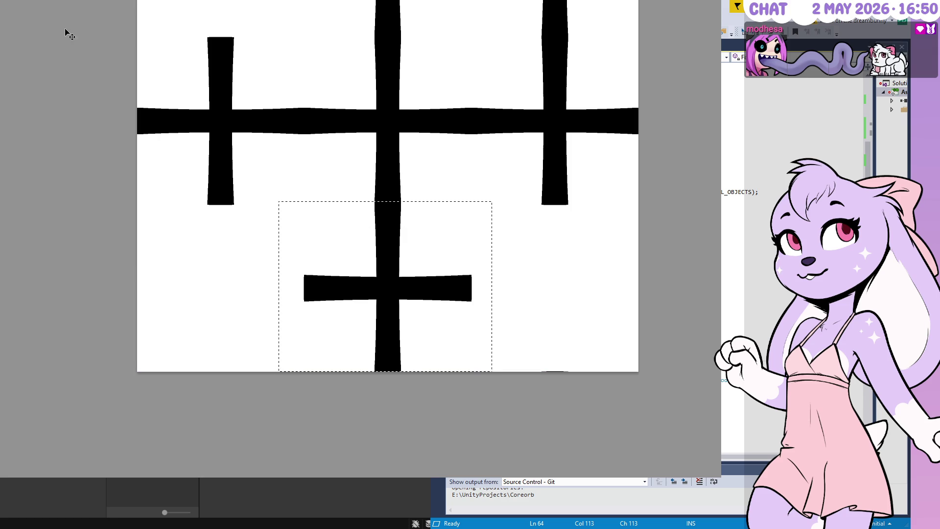
{"action": "key", "text": "ctrl+t"}
{"action": "mouse_move", "coordinate": [403, 307]}
{"action": "left_mouse_down"}
{"action": "mouse_move", "coordinate": [584, 306]}
{"action": "mouse_move", "coordinate": [569, 306]}
{"action": "left_mouse_up"}
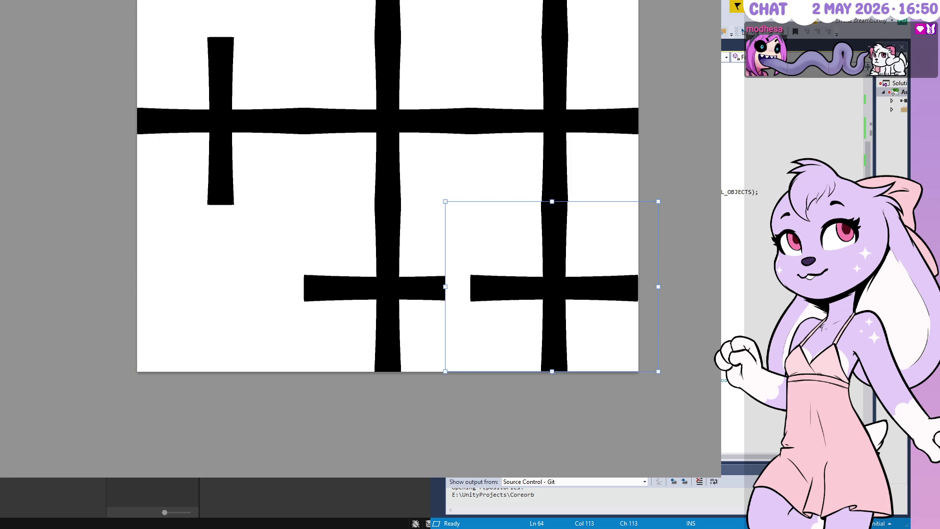
{"action": "left_click", "coordinate": [579, 212]}
{"action": "left_click", "coordinate": [579, 212]}
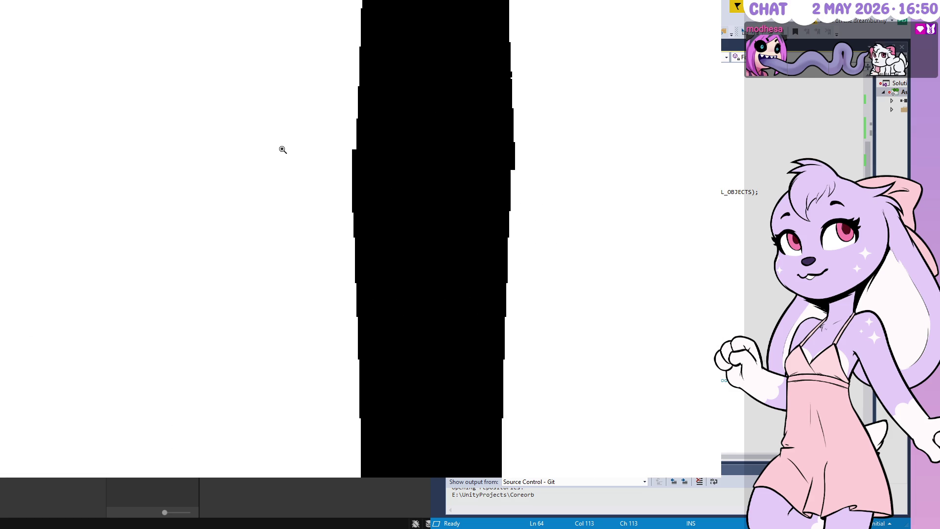
{"action": "left_click_drag", "start_coordinate": [365, 209], "coordinate": [367, 210]}
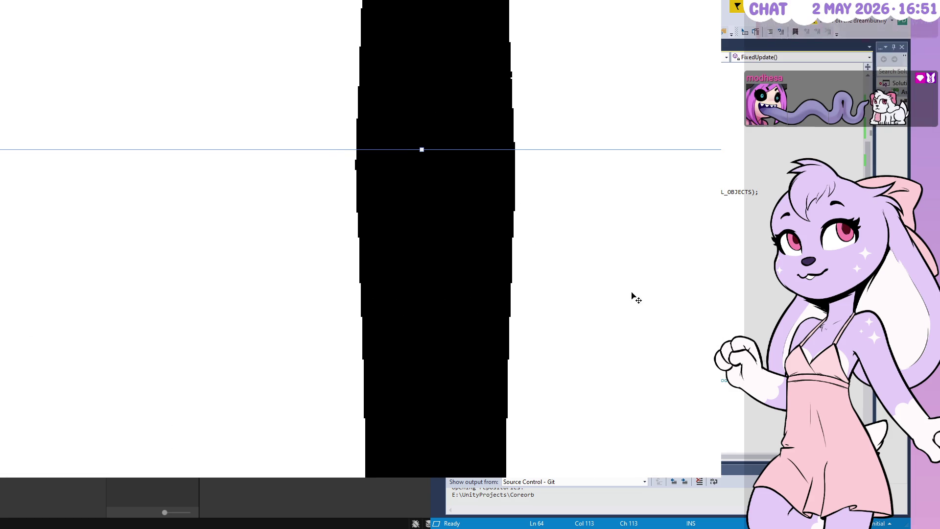
{"action": "key", "text": "ctrl+minus"}
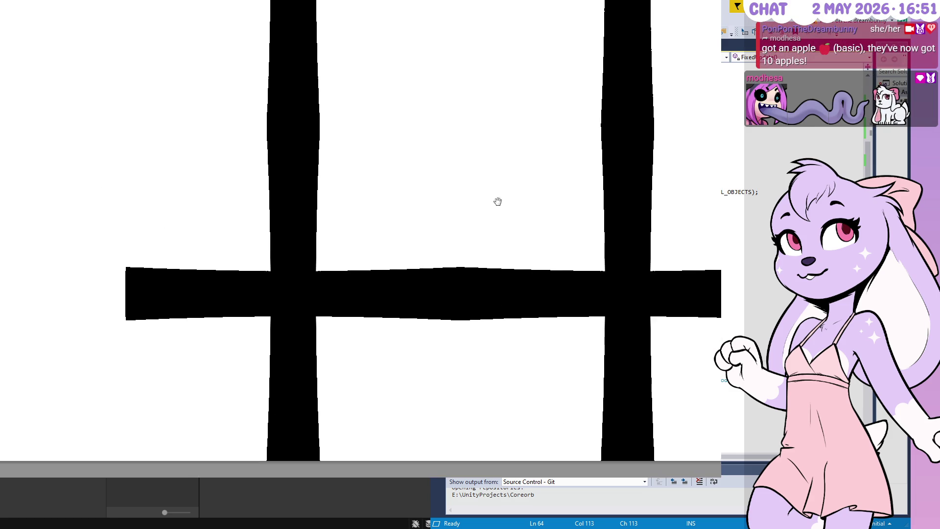
{"action": "left_click", "coordinate": [555, 268]}
{"action": "mouse_move", "coordinate": [636, 303]}
{"action": "left_mouse_down"}
{"action": "mouse_move", "coordinate": [115, 316]}
{"action": "mouse_move", "coordinate": [125, 295]}
{"action": "mouse_move", "coordinate": [514, 295]}
{"action": "mouse_move", "coordinate": [340, 291]}
{"action": "mouse_move", "coordinate": [356, 291]}
{"action": "left_mouse_up"}
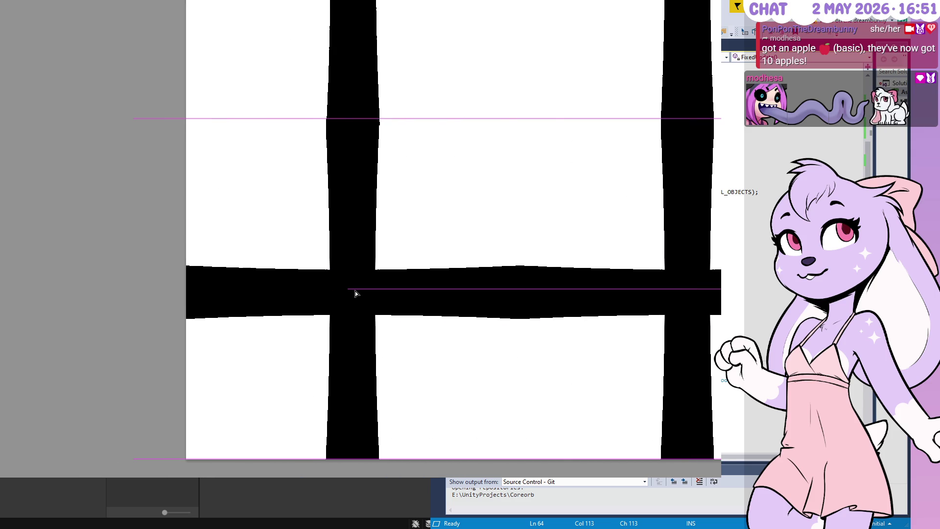
Step: Copy the bottom-left grid section up to fill the empty top-left corner
{"action": "left_click", "coordinate": [365, 125]}
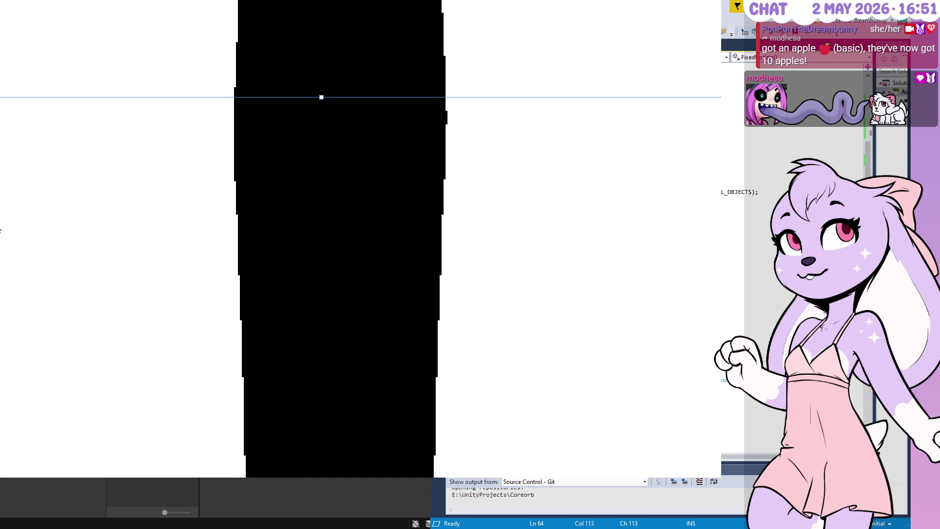
{"action": "left_click", "coordinate": [233, 278], "text": "alt"}
{"action": "left_click", "coordinate": [269, 284], "text": "alt"}
{"action": "left_click", "coordinate": [177, 45], "text": "alt"}
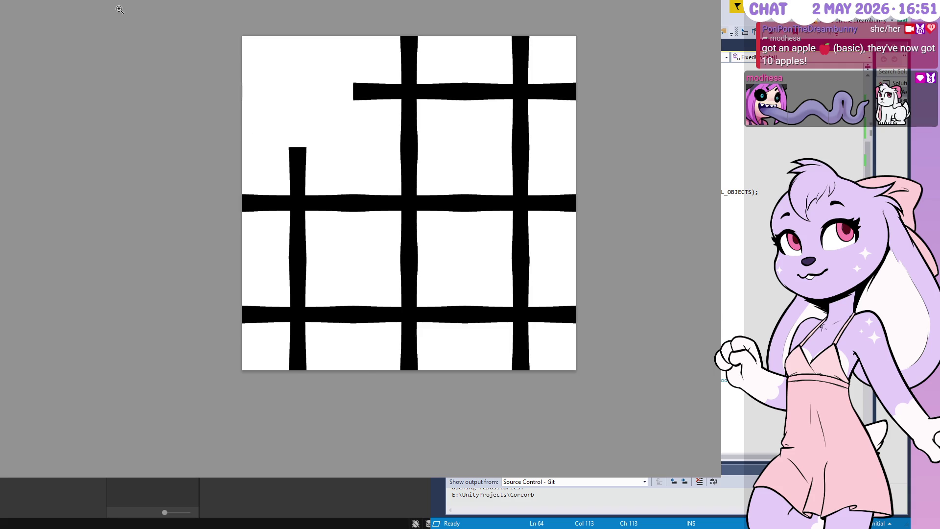
{"action": "left_click_drag", "start_coordinate": [323, 301], "coordinate": [323, 81]}
{"action": "key", "text": "Return"}
Step: Nudge the horizontal bar section up one step and commit the transform
{"action": "scroll", "coordinate": [323, 81], "scroll_direction": "up", "scroll_amount": 4}
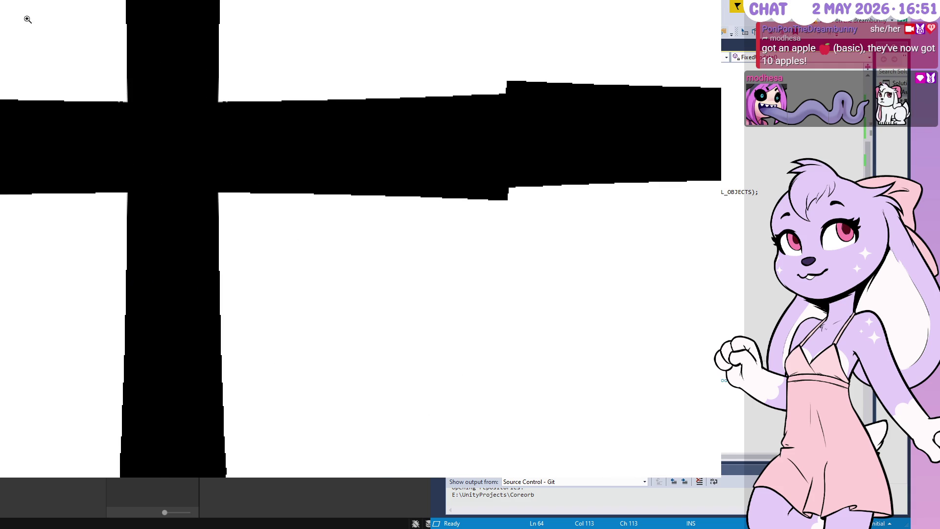
{"action": "key", "text": "ctrl+t"}
{"action": "key", "text": "Up"}
{"action": "key", "text": "Up"}
{"action": "key", "text": "Up"}
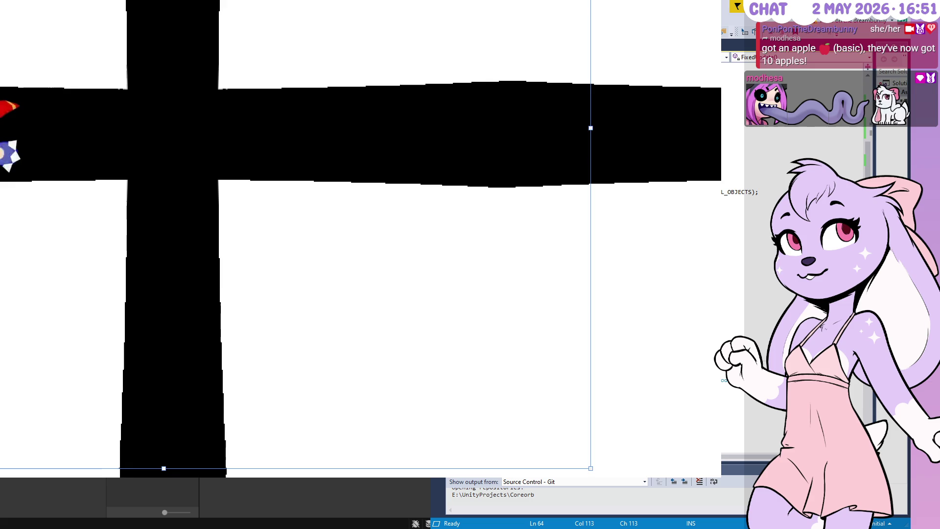
{"action": "key", "text": "Return"}
{"action": "key", "text": "ctrl+0"}
{"action": "scroll", "coordinate": [384, 193], "scroll_direction": "down", "scroll_amount": 4}
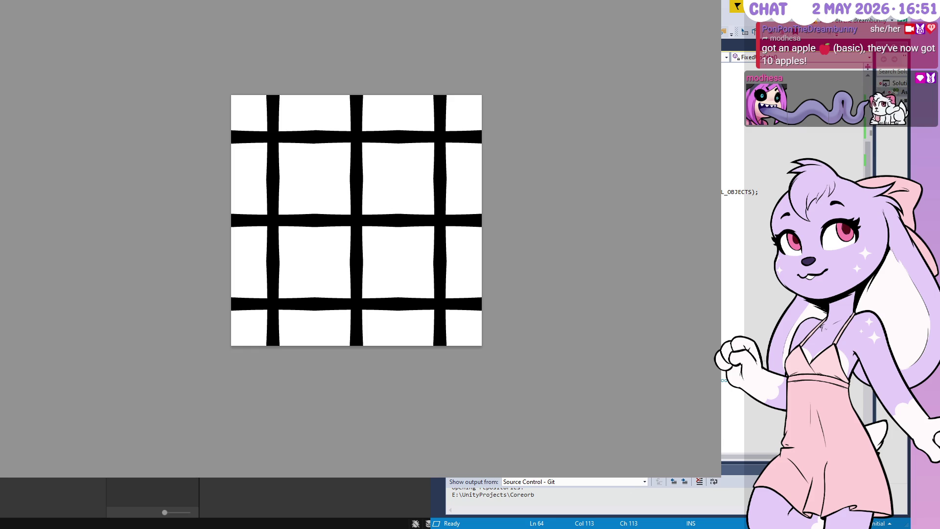
Step: Exit Photoshop's full-screen grid view and select Unity's Orbs folder
{"action": "key", "text": "Escape"}
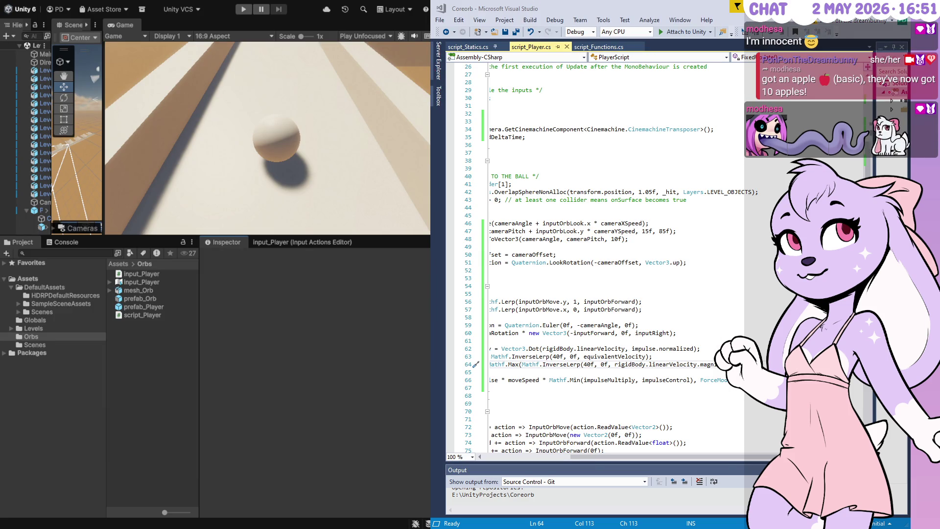
{"action": "left_click", "coordinate": [31, 336]}
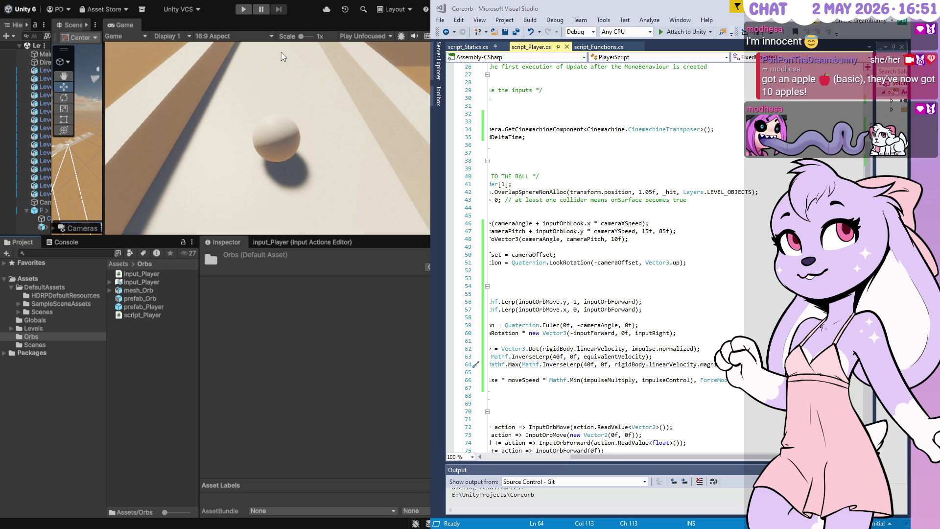
Step: Create a folder named Skins inside Orbs and open it
{"action": "key", "text": "ctrl+shift+n"}
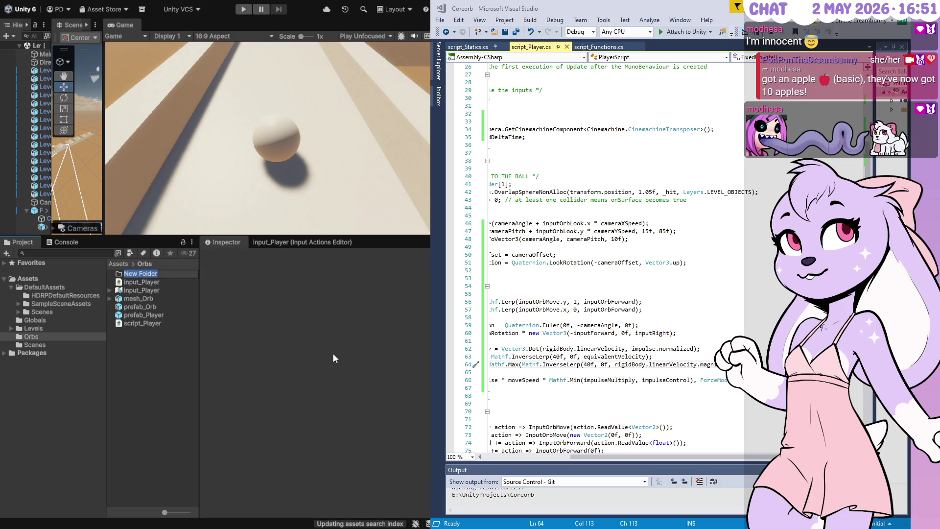
{"action": "type", "text": "Skins"}
{"action": "key", "text": "Return"}
{"action": "left_click", "coordinate": [10, 336]}
{"action": "left_click", "coordinate": [35, 344]}
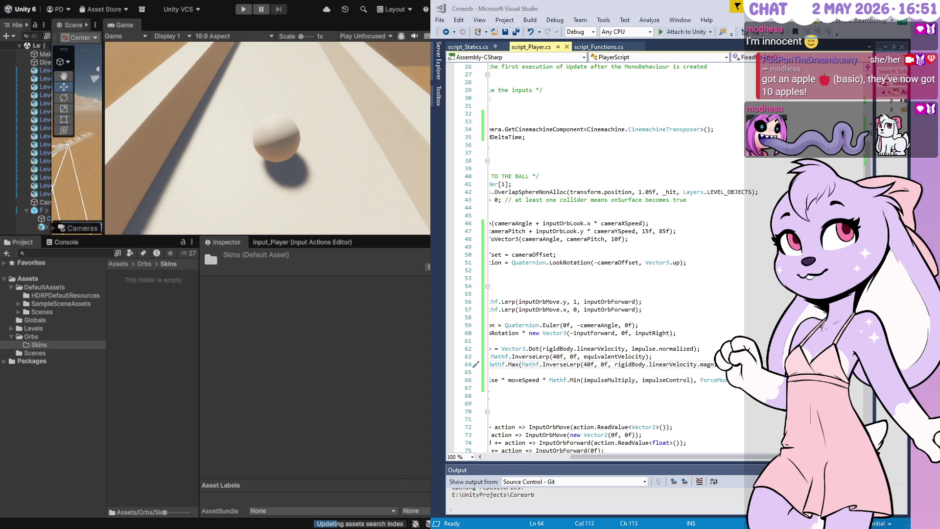
Step: Refocus Unity so temp_texture imports into Skins, inspect it, and create a new shader graph
{"action": "key", "text": "alt+Tab"}
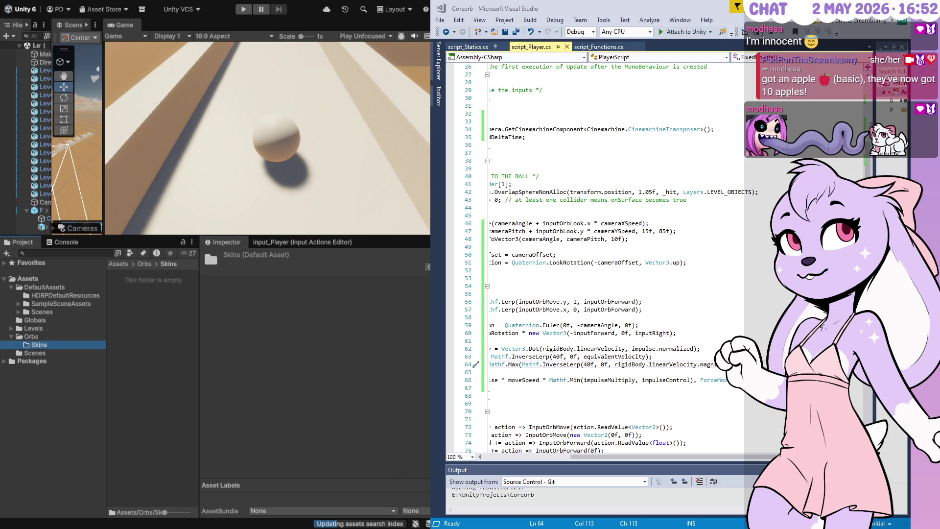
{"action": "left_click", "coordinate": [148, 275]}
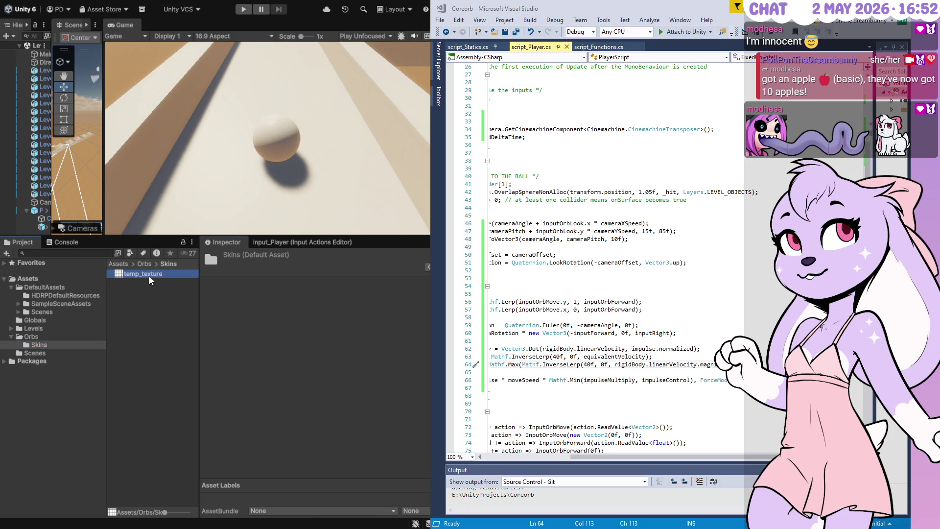
{"action": "left_click_drag", "start_coordinate": [199, 332], "coordinate": [274, 328]}
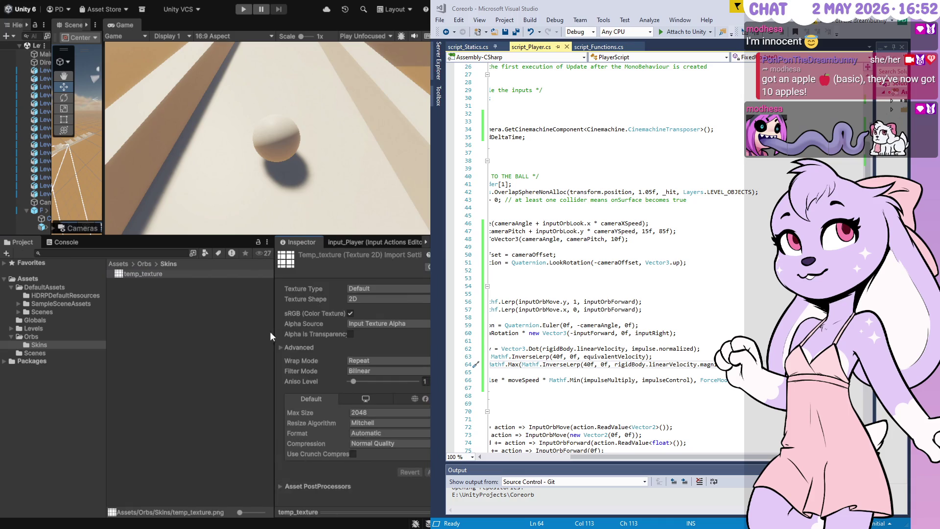
{"action": "left_click", "coordinate": [168, 290]}
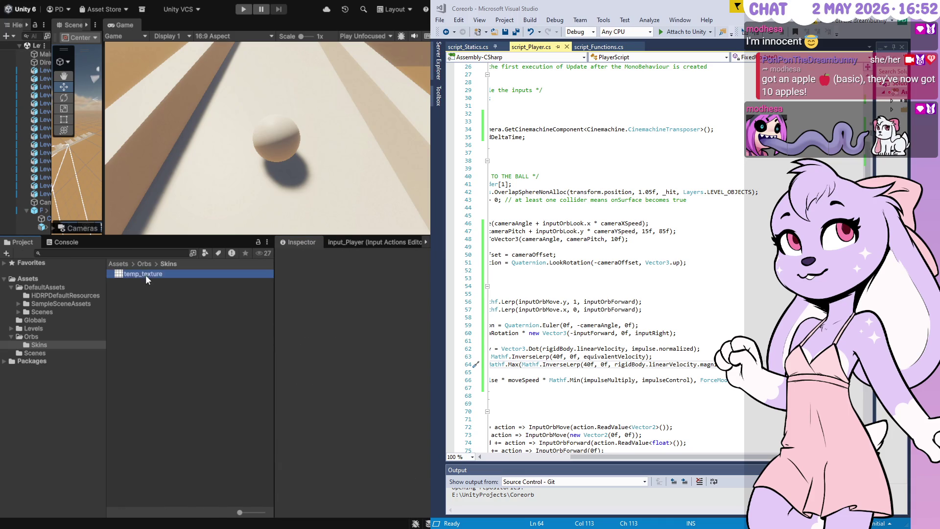
{"action": "left_click", "coordinate": [183, 295]}
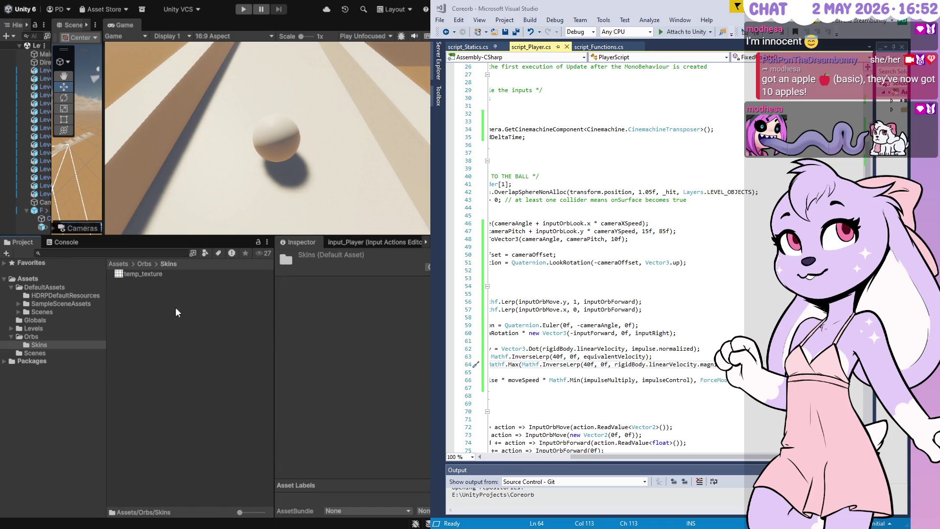
{"action": "left_click", "coordinate": [386, 133]}
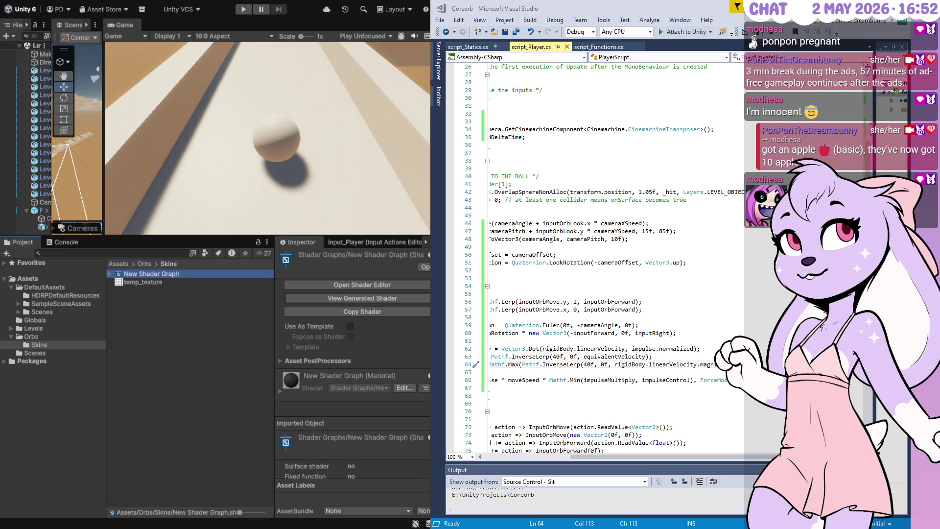
Step: Rename New Shader Graph in Skins to shader_Player
{"action": "left_click", "coordinate": [66, 336]}
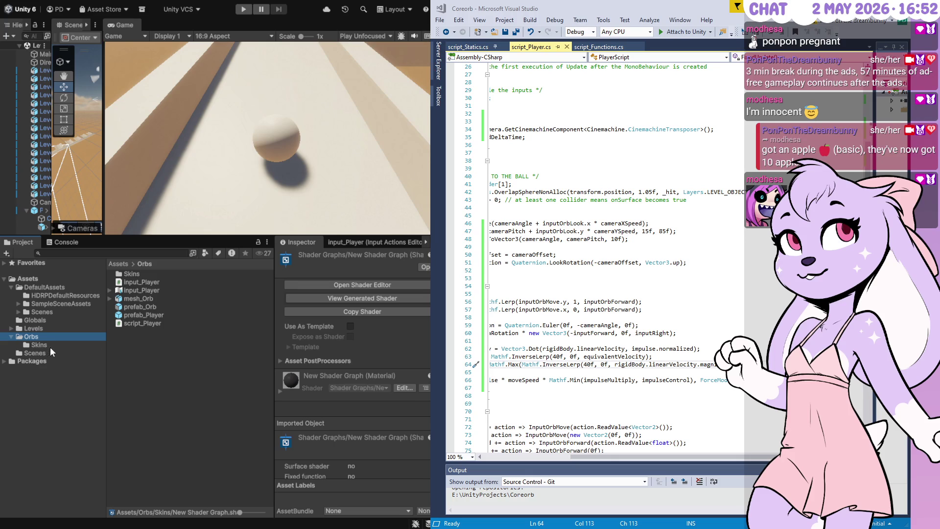
{"action": "left_click", "coordinate": [45, 345]}
{"action": "left_click", "coordinate": [152, 275]}
{"action": "type", "text": "shader_Player"}
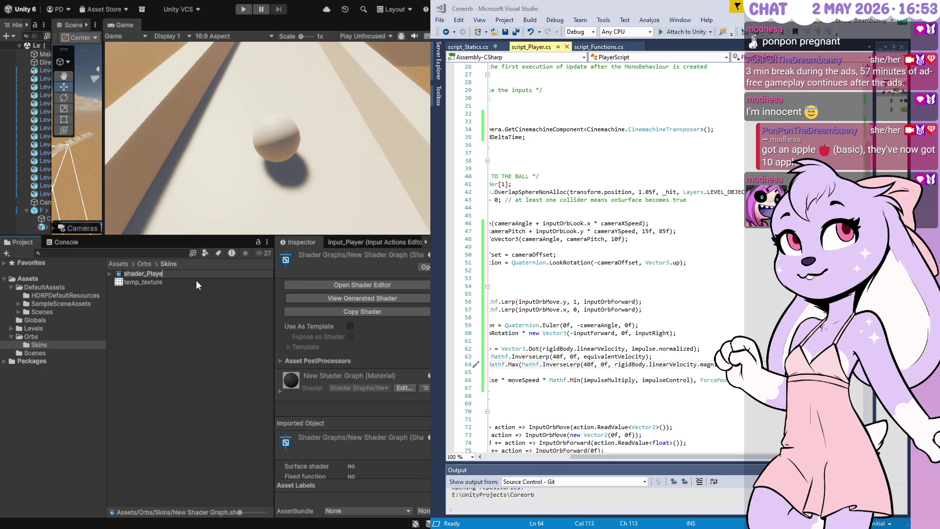
{"action": "key", "text": "Return"}
Step: Open shader_Player in the Shader Graph editor and view its generated shader code
{"action": "left_click", "coordinate": [34, 334]}
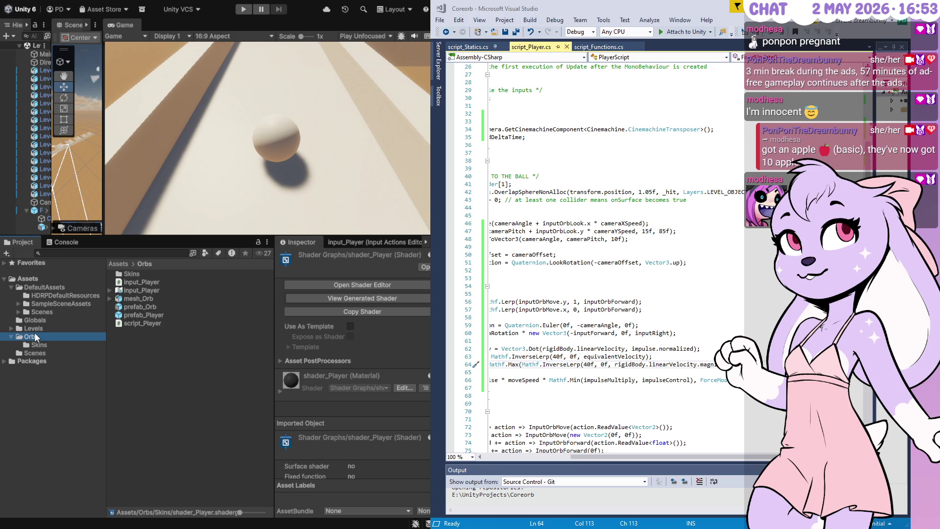
{"action": "left_click", "coordinate": [39, 345]}
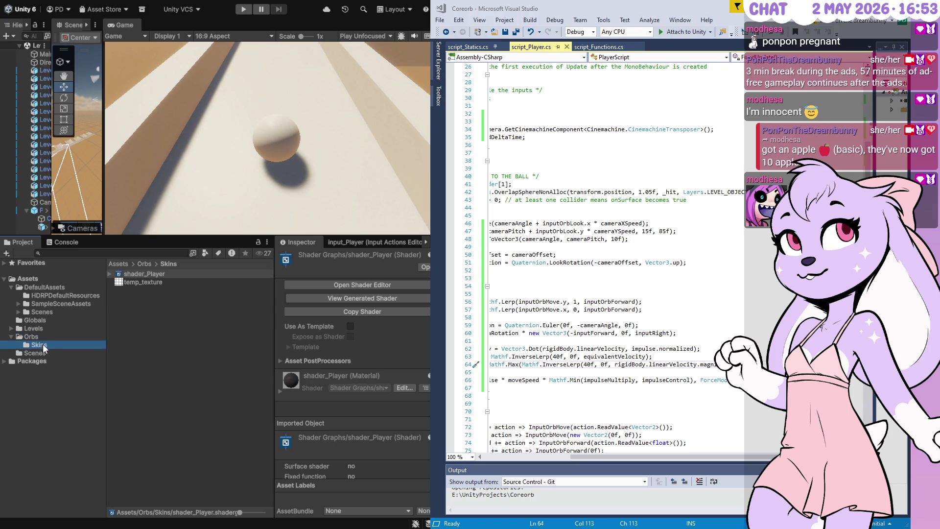
{"action": "left_click", "coordinate": [130, 274]}
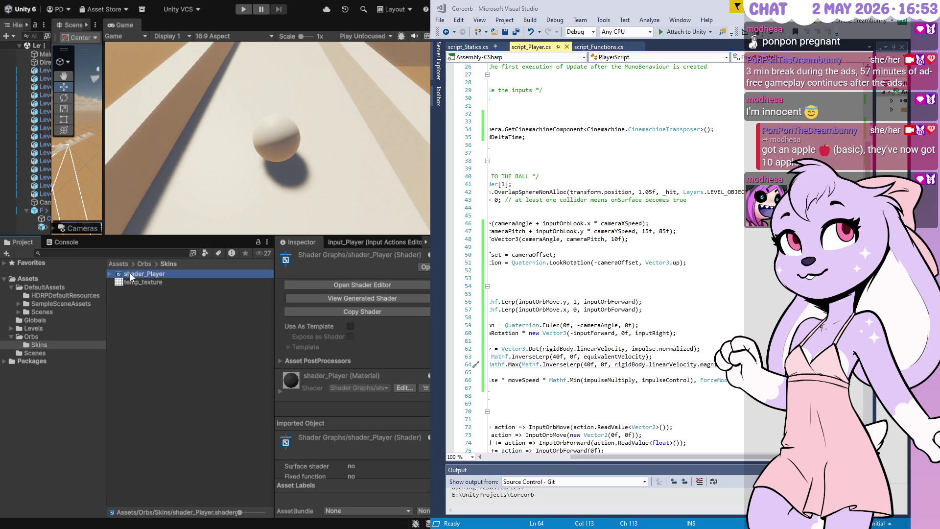
{"action": "left_click", "coordinate": [356, 285]}
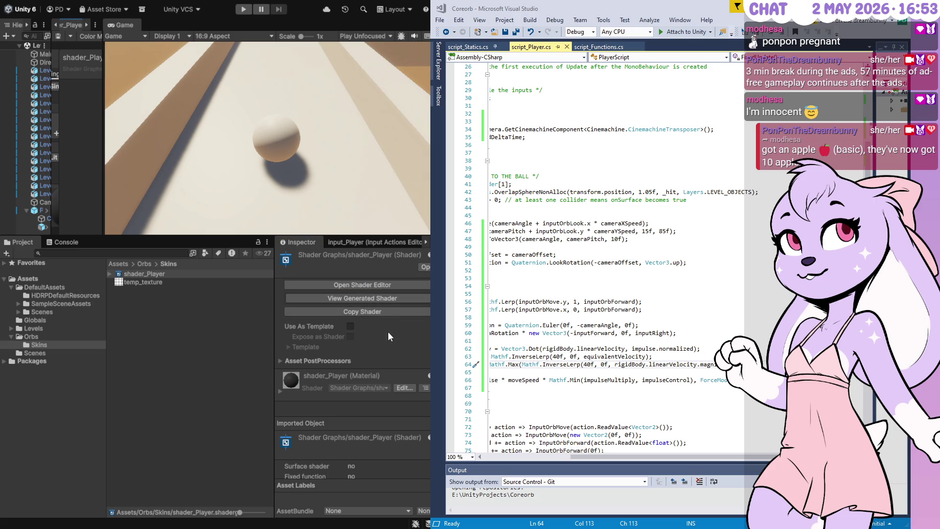
{"action": "left_click", "coordinate": [384, 301]}
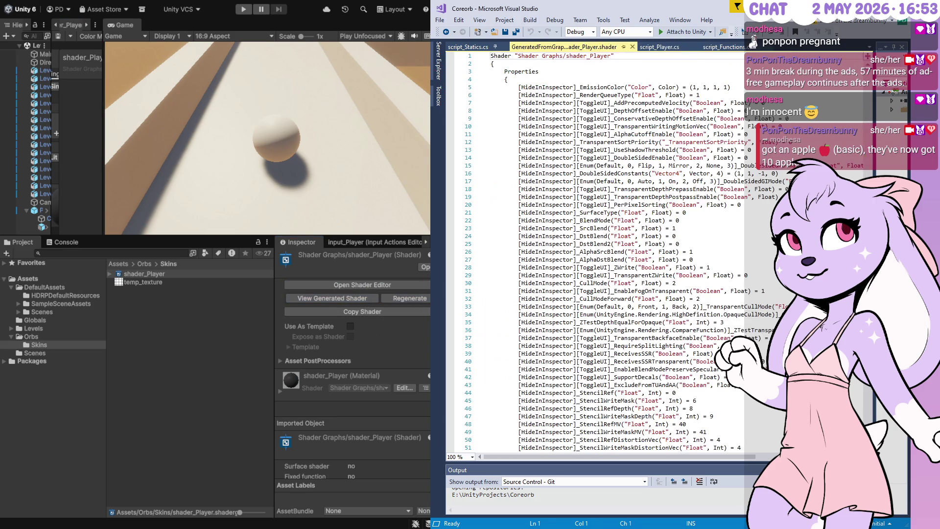
{"action": "left_click", "coordinate": [632, 47]}
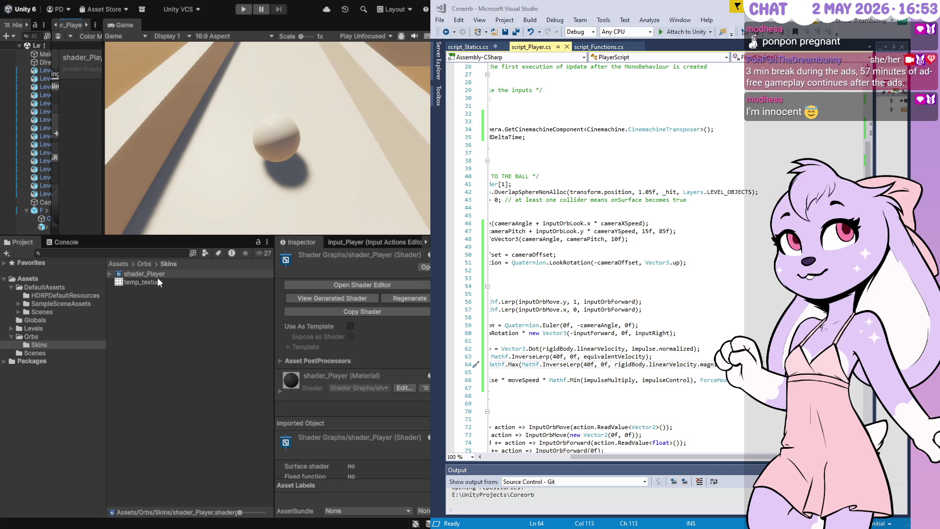
Step: Expand shader_Player to preview its nested shader_Player material
{"action": "left_click", "coordinate": [109, 274]}
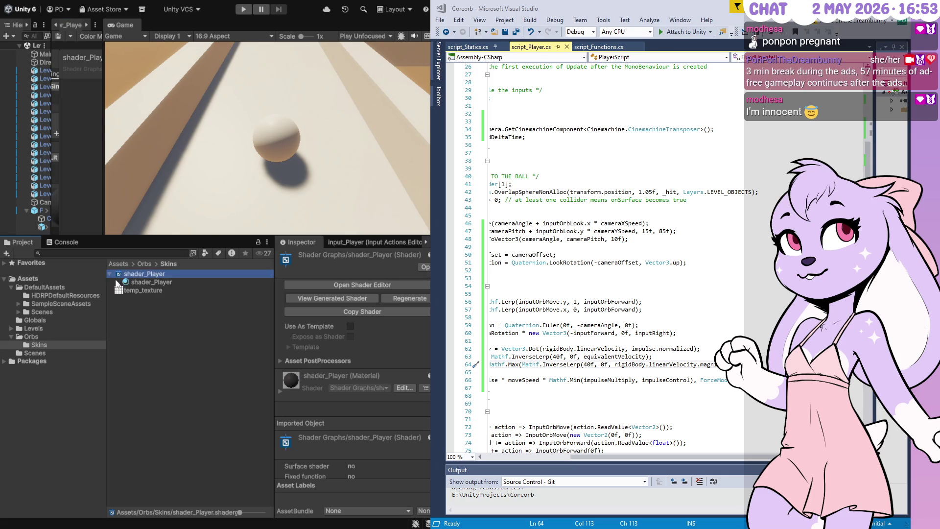
{"action": "left_click", "coordinate": [133, 281]}
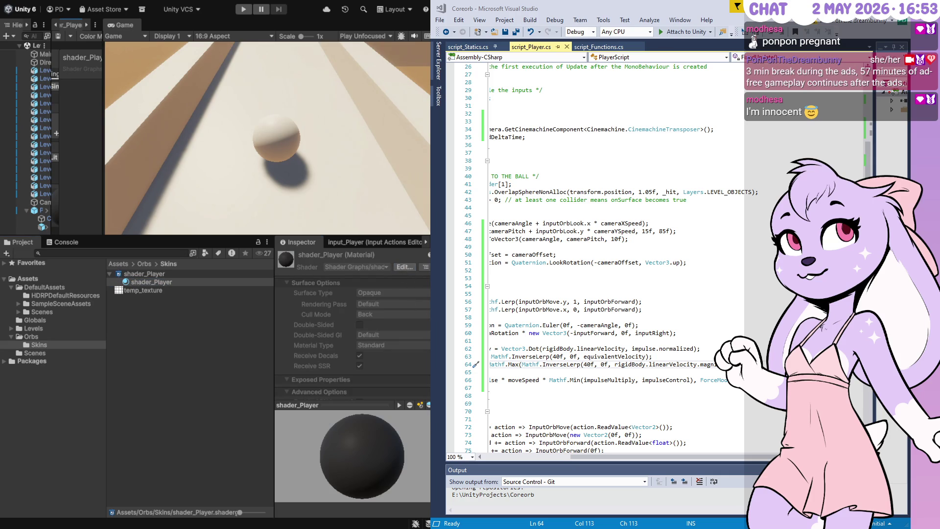
{"action": "left_click", "coordinate": [136, 276]}
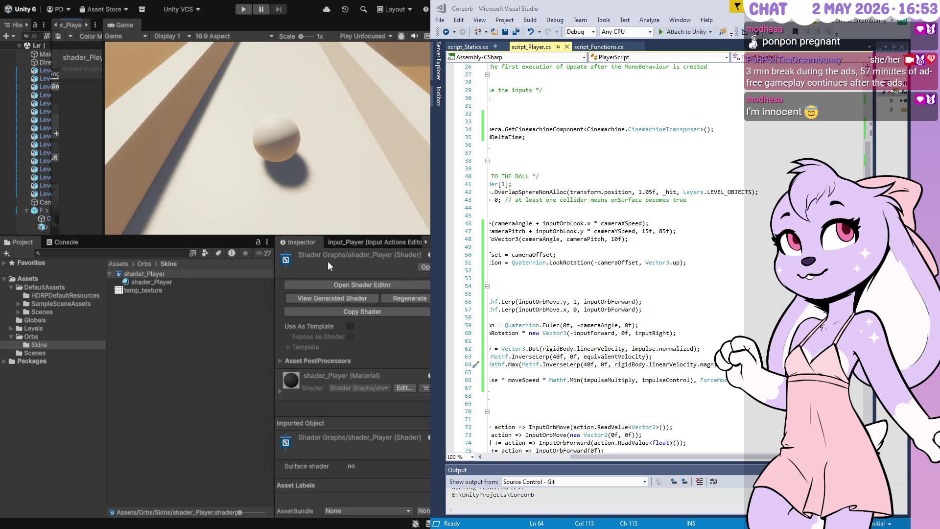
{"action": "left_click", "coordinate": [344, 243]}
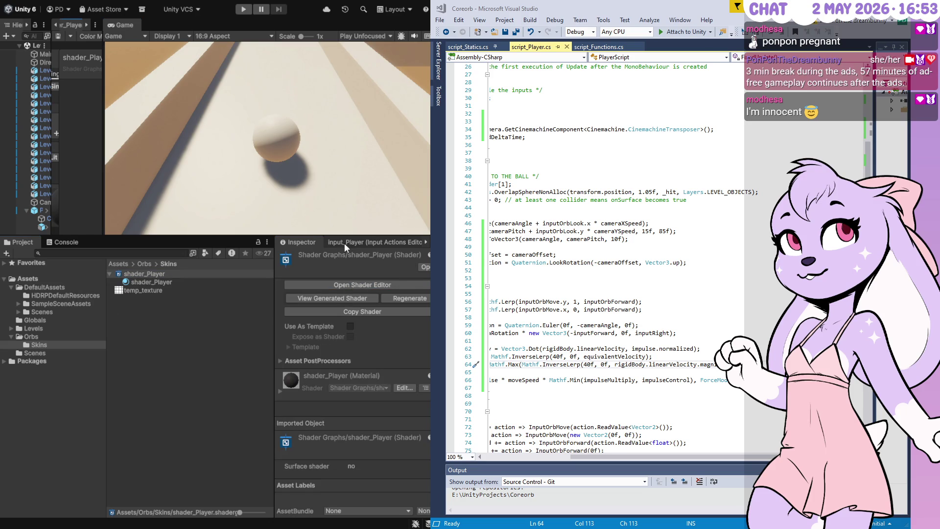
Step: Close the input_Player actions editor tab and reselect shader_Player
{"action": "right_click", "coordinate": [378, 245]}
{"action": "left_click", "coordinate": [395, 264]}
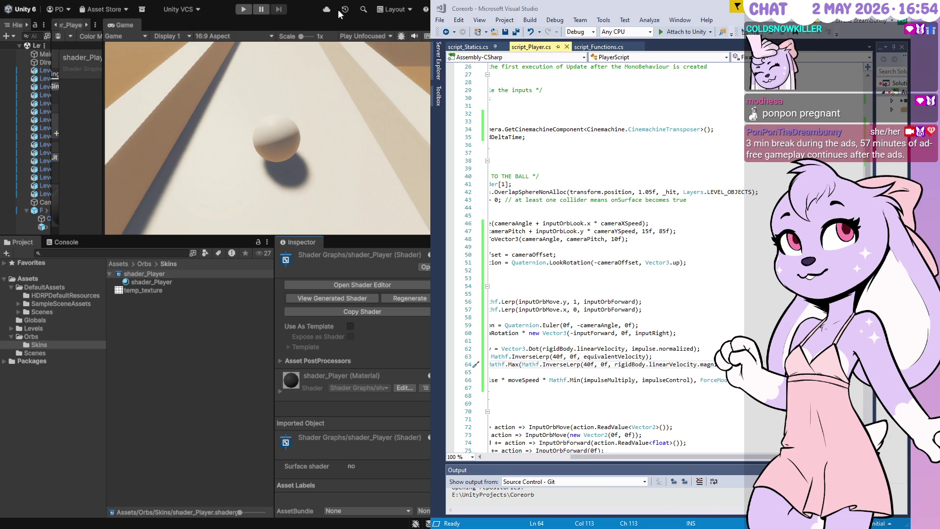
{"action": "left_click", "coordinate": [186, 338]}
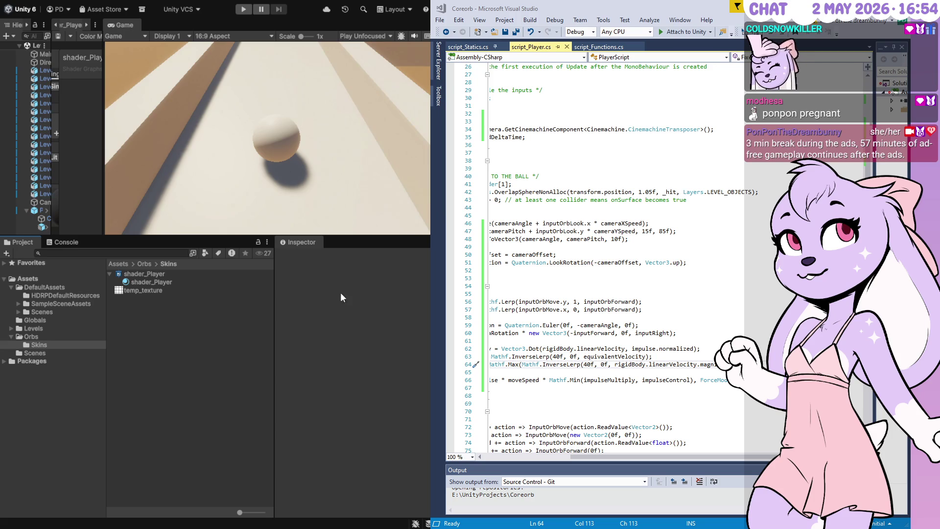
{"action": "left_click", "coordinate": [148, 274]}
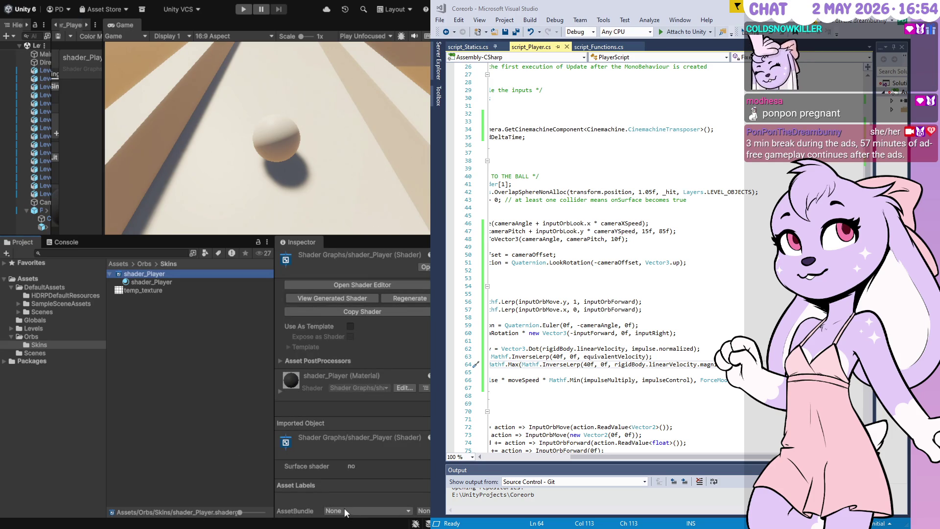
Step: Create another New Shader Graph in Skins, leaving shader_Player's name unchanged
{"action": "left_click", "coordinate": [405, 388]}
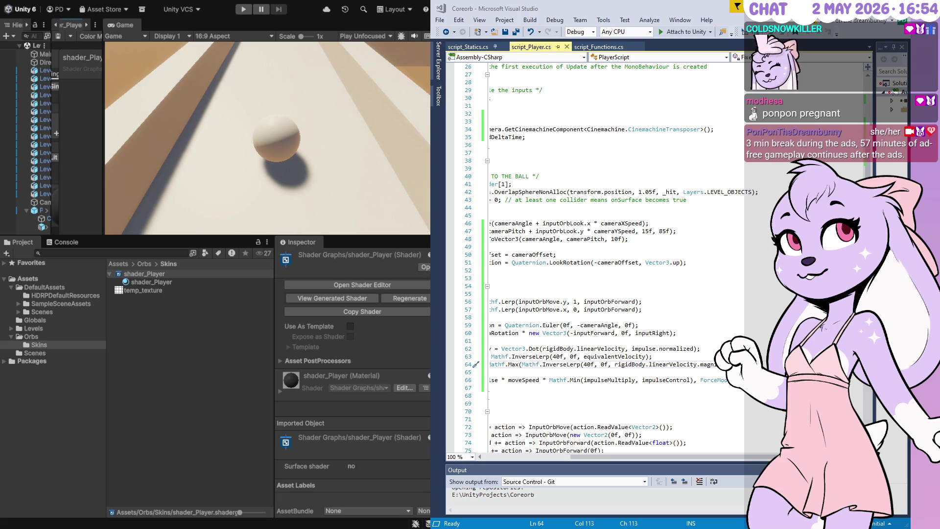
{"action": "left_click", "coordinate": [160, 274]}
{"action": "key", "text": "Escape"}
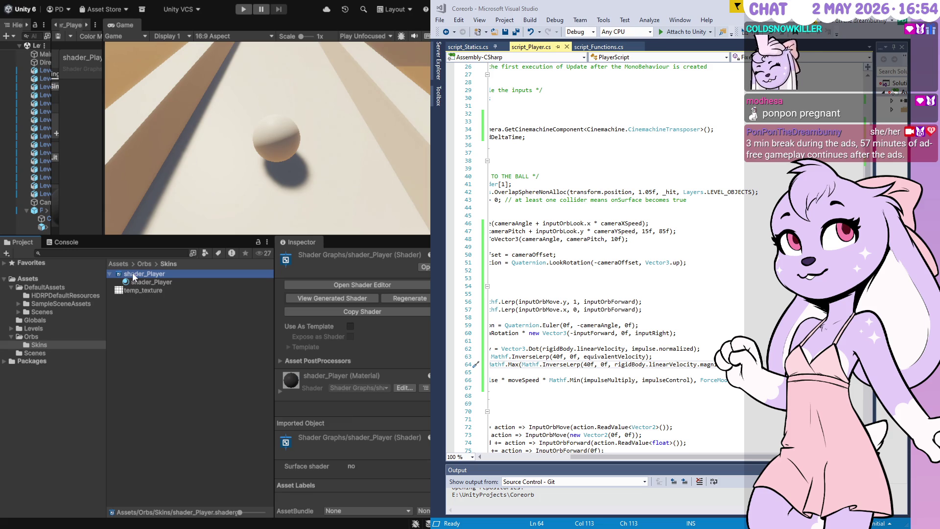
{"action": "left_click", "coordinate": [382, 266]}
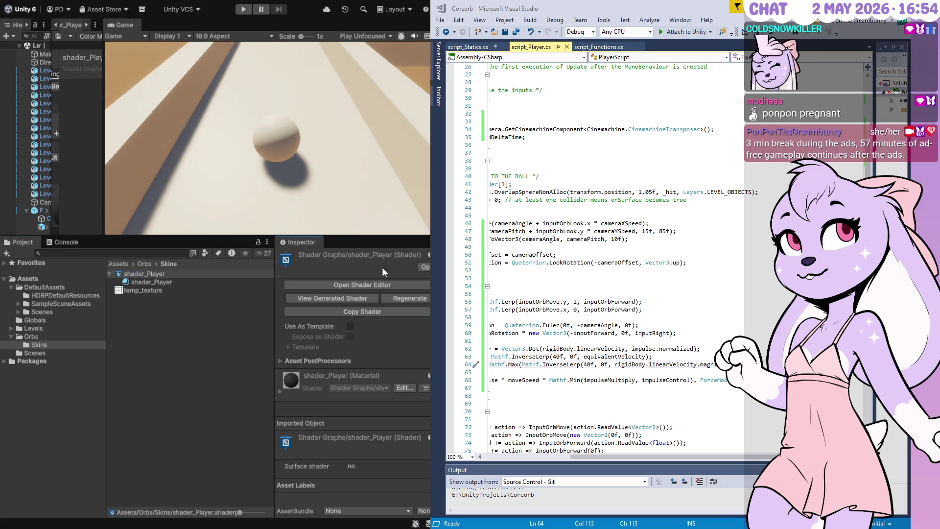
{"action": "left_click", "coordinate": [175, 306]}
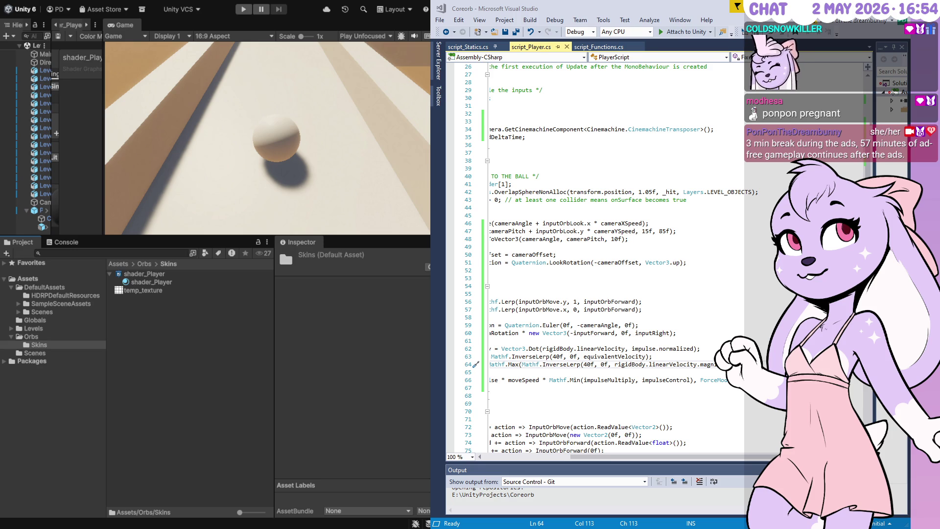
{"action": "key", "text": "Return"}
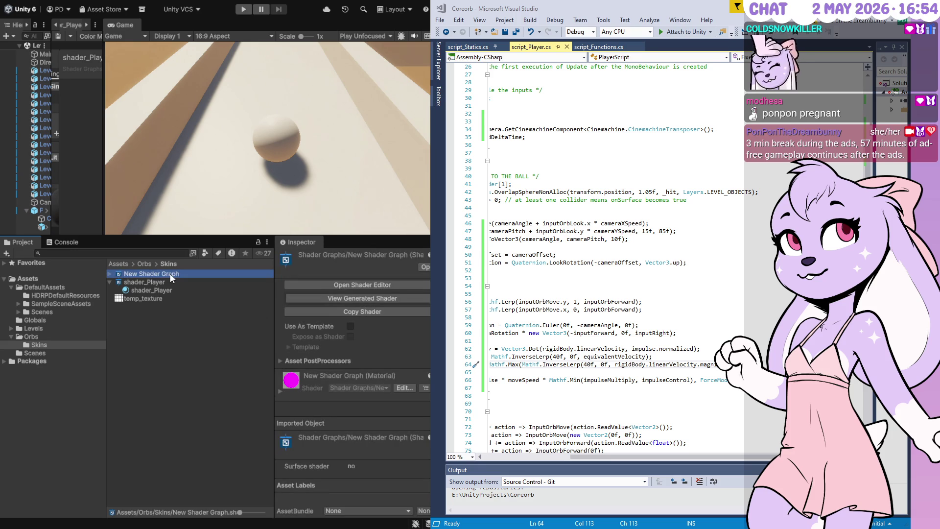
Step: Open the extra New Shader Graph and reselect it in the Skins folder
{"action": "double_click", "coordinate": [169, 273]}
{"action": "left_click", "coordinate": [170, 274]}
{"action": "key", "text": "Escape"}
{"action": "left_click", "coordinate": [68, 31]}
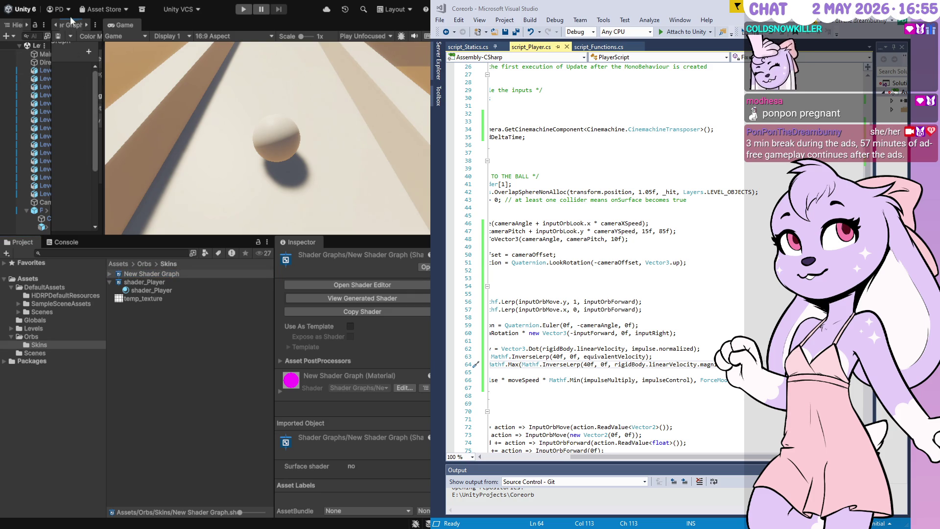
{"action": "left_click", "coordinate": [169, 274]}
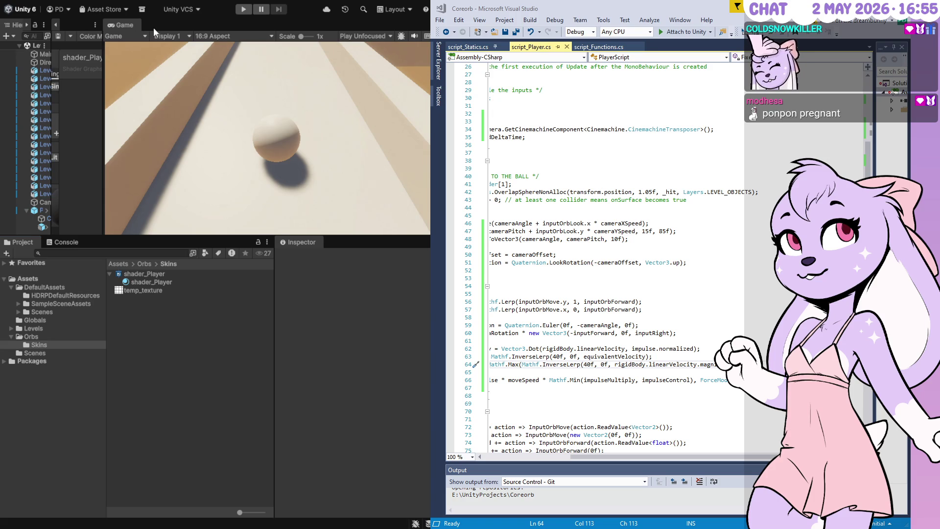
{"action": "left_click", "coordinate": [58, 25]}
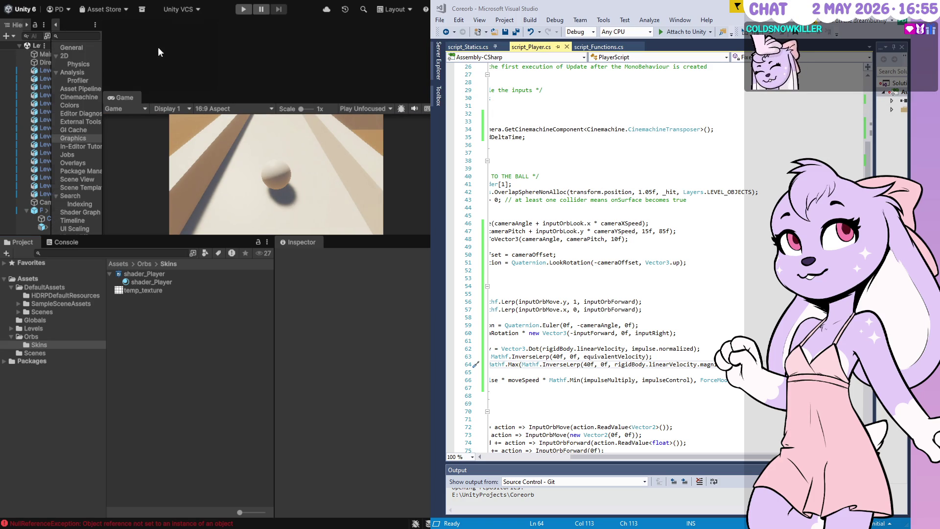
Step: Dock the shader_Player graph beside Project, close Preferences, and widen Hierarchy and Game views
{"action": "mouse_move", "coordinate": [128, 30]}
{"action": "left_mouse_down"}
{"action": "mouse_move", "coordinate": [133, 116]}
{"action": "mouse_move", "coordinate": [192, 383]}
{"action": "left_mouse_up"}
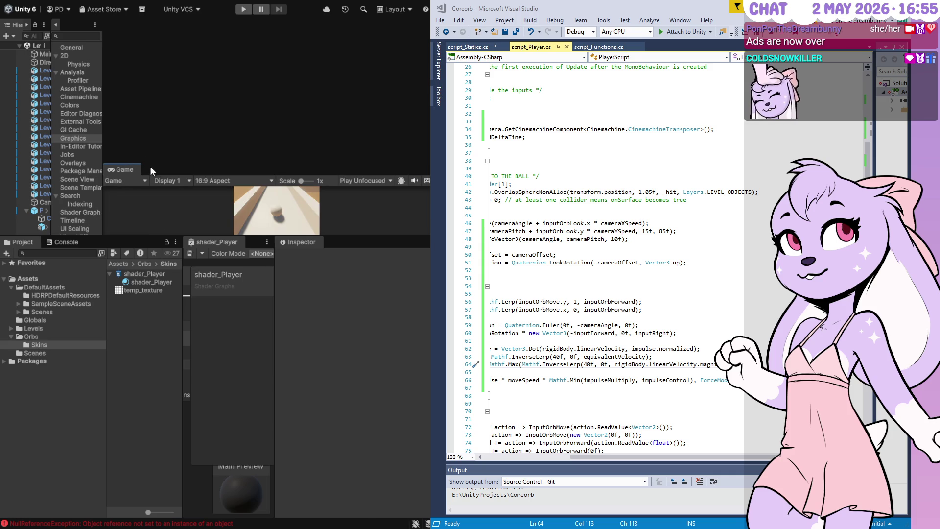
{"action": "mouse_move", "coordinate": [150, 166]}
{"action": "left_mouse_down"}
{"action": "mouse_move", "coordinate": [149, 27]}
{"action": "mouse_move", "coordinate": [153, 118]}
{"action": "mouse_move", "coordinate": [153, 102]}
{"action": "left_mouse_up"}
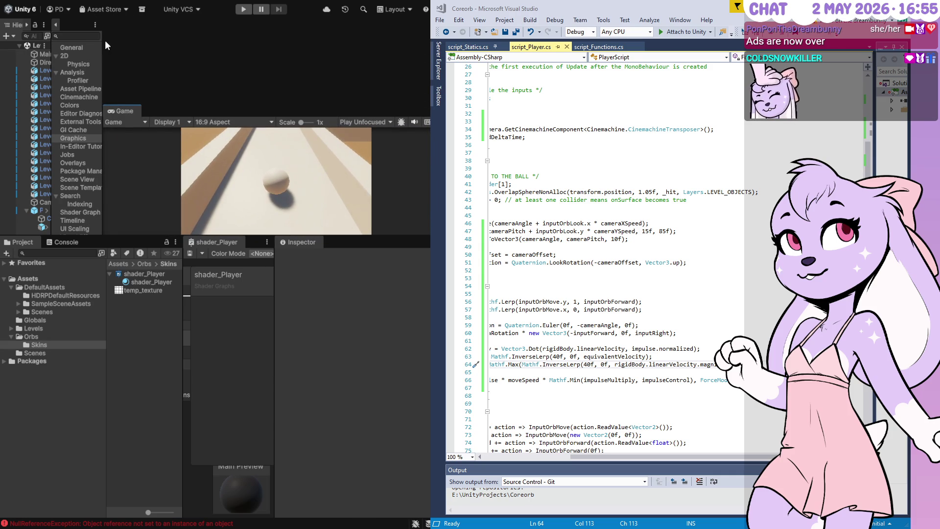
{"action": "left_click_drag", "start_coordinate": [102, 43], "coordinate": [247, 51]}
{"action": "right_click", "coordinate": [104, 22]}
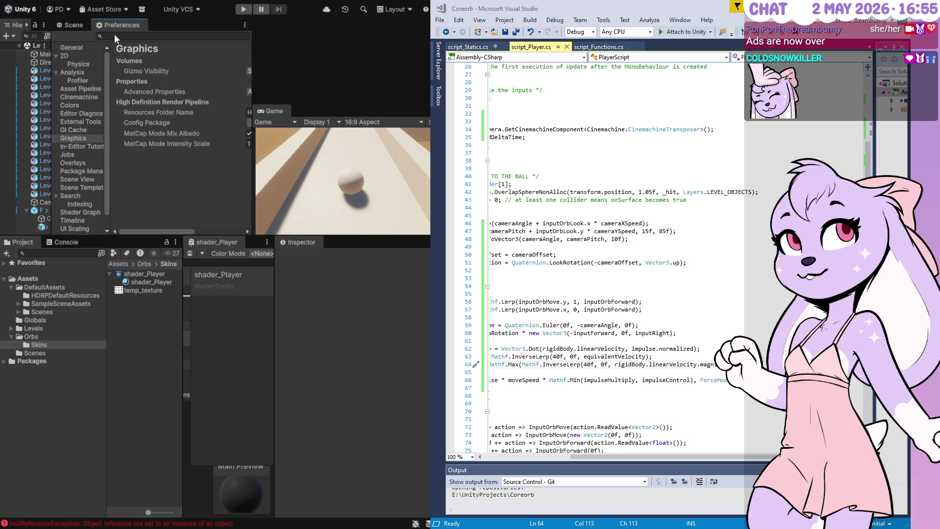
{"action": "left_click", "coordinate": [127, 40]}
{"action": "left_click_drag", "start_coordinate": [51, 27], "coordinate": [72, 31]}
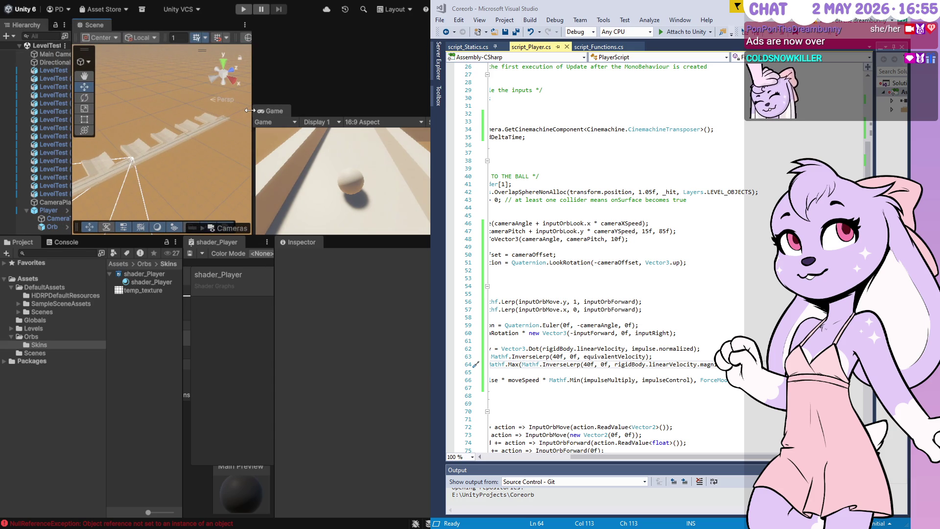
{"action": "left_click_drag", "start_coordinate": [252, 111], "coordinate": [182, 112]}
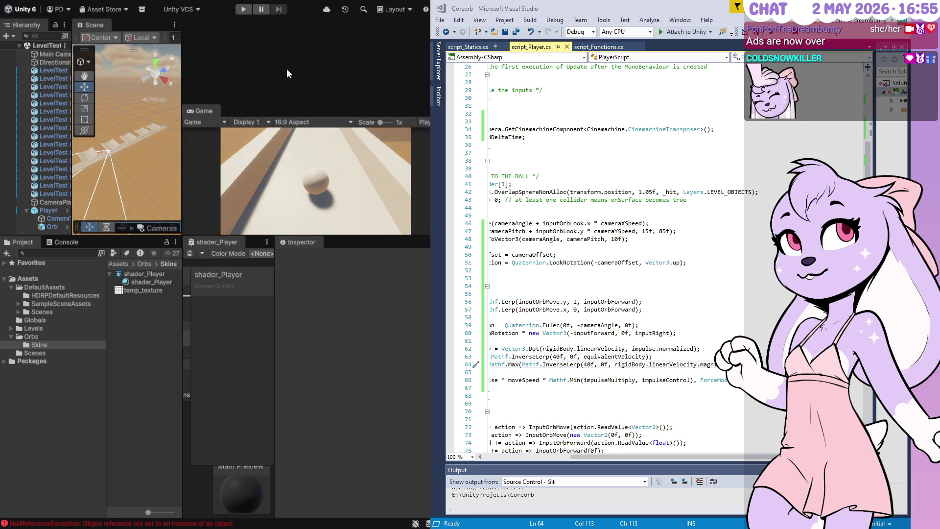
Step: Apply the 2 by 3 layout with Hierarchy at left and a tall Project plus Inspector along the bottom
{"action": "left_click", "coordinate": [413, 17]}
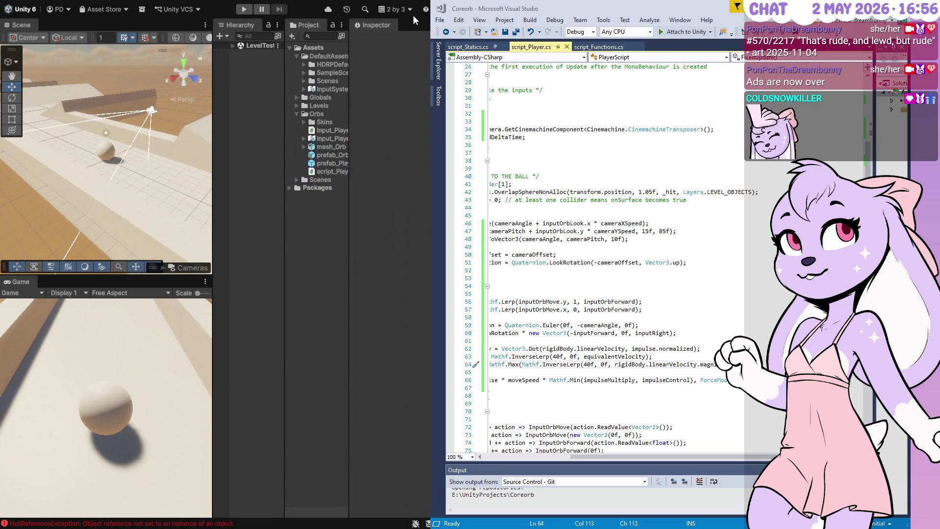
{"action": "mouse_move", "coordinate": [18, 287]}
{"action": "left_mouse_down"}
{"action": "mouse_move", "coordinate": [248, 69]}
{"action": "mouse_move", "coordinate": [176, 117]}
{"action": "left_mouse_up"}
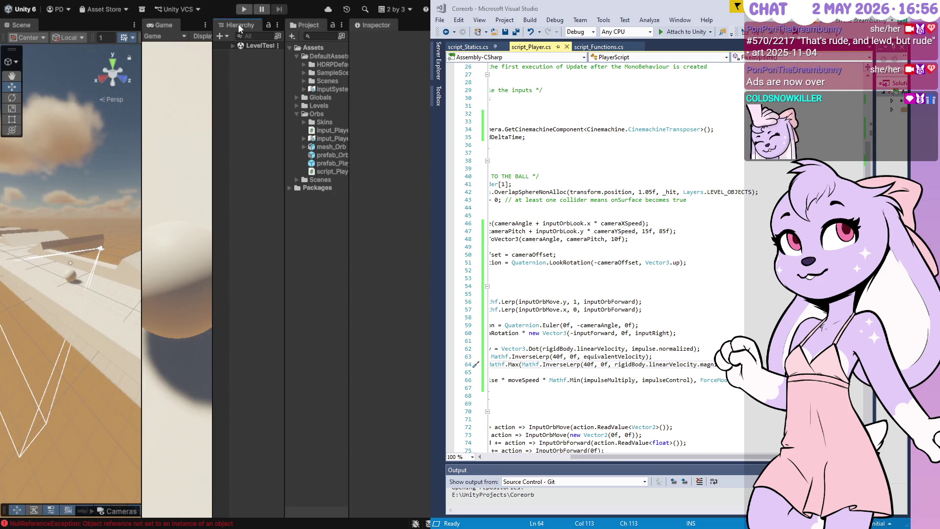
{"action": "left_click_drag", "start_coordinate": [22, 38], "coordinate": [12, 167]}
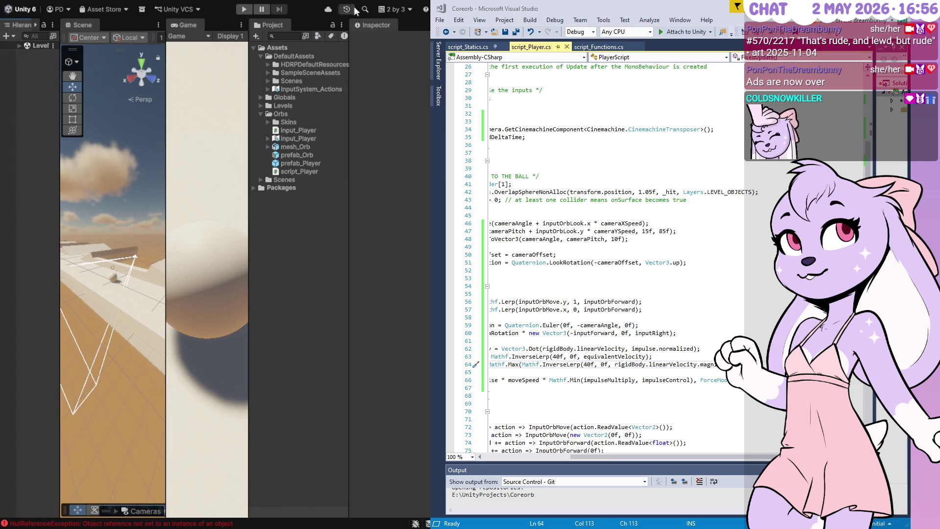
{"action": "mouse_move", "coordinate": [276, 25]}
{"action": "left_mouse_down"}
{"action": "mouse_move", "coordinate": [211, 381]}
{"action": "mouse_move", "coordinate": [169, 517]}
{"action": "left_mouse_up"}
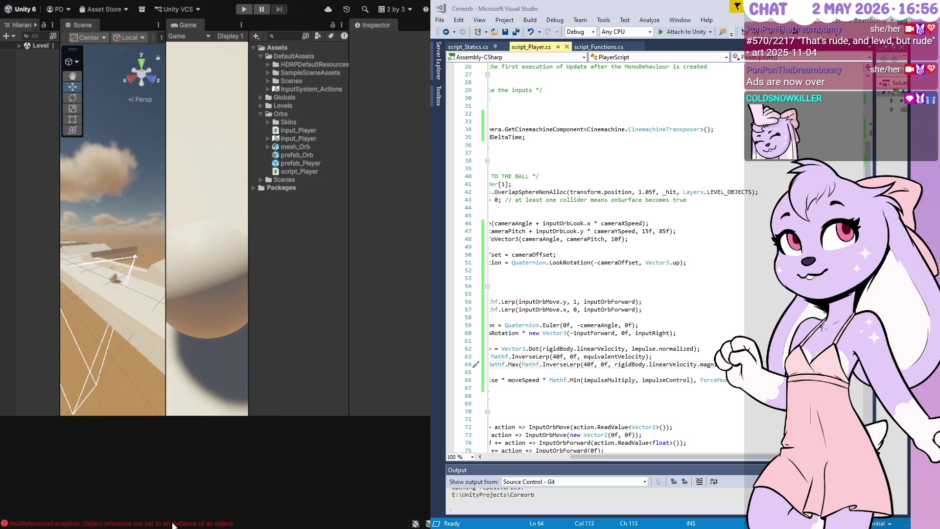
{"action": "mouse_move", "coordinate": [325, 23]}
{"action": "left_mouse_down"}
{"action": "mouse_move", "coordinate": [390, 457]}
{"action": "mouse_move", "coordinate": [386, 488]}
{"action": "left_mouse_up"}
{"action": "mouse_move", "coordinate": [321, 415]}
{"action": "left_mouse_down"}
{"action": "mouse_move", "coordinate": [294, 124]}
{"action": "mouse_move", "coordinate": [254, 179]}
{"action": "left_mouse_up"}
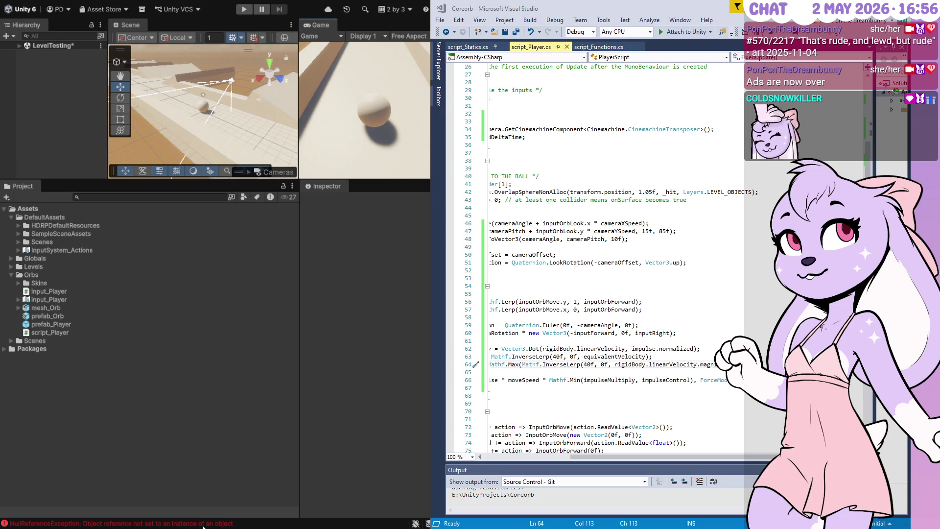
Step: Expand LevelTesting and select Player to inspect its Camera Angle 90 and Camera Pitch 35
{"action": "left_click", "coordinate": [16, 47]}
{"action": "left_click", "coordinate": [20, 45]}
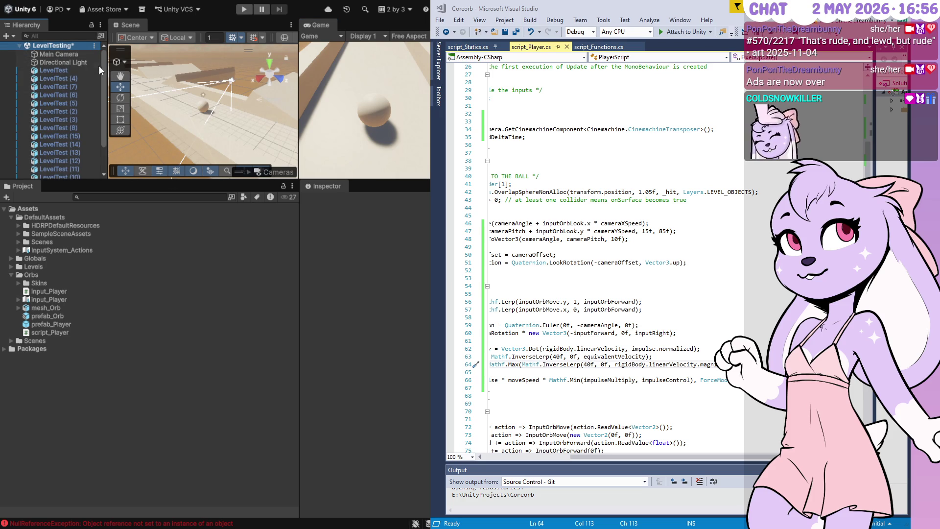
{"action": "left_click_drag", "start_coordinate": [98, 66], "coordinate": [102, 137]}
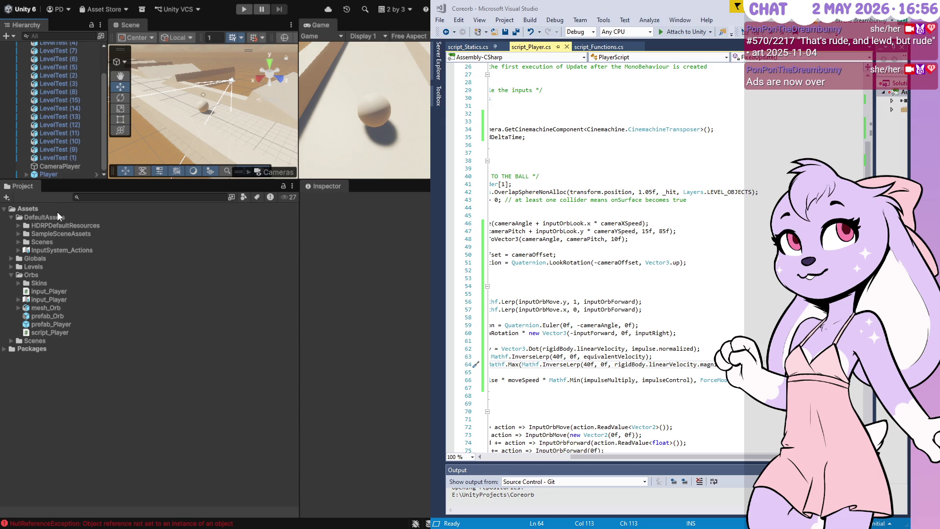
{"action": "left_click", "coordinate": [54, 175]}
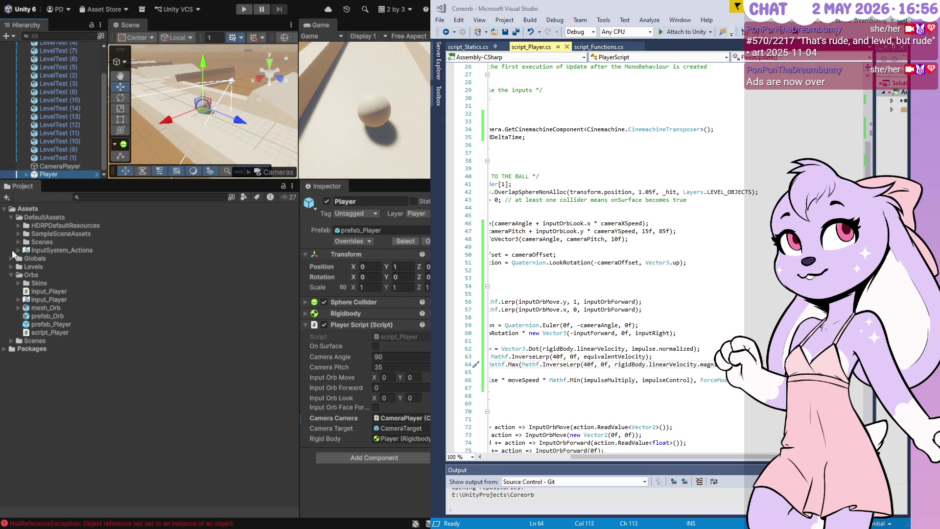
{"action": "left_click", "coordinate": [3, 210]}
{"action": "left_click", "coordinate": [3, 211]}
{"action": "left_click", "coordinate": [3, 210]}
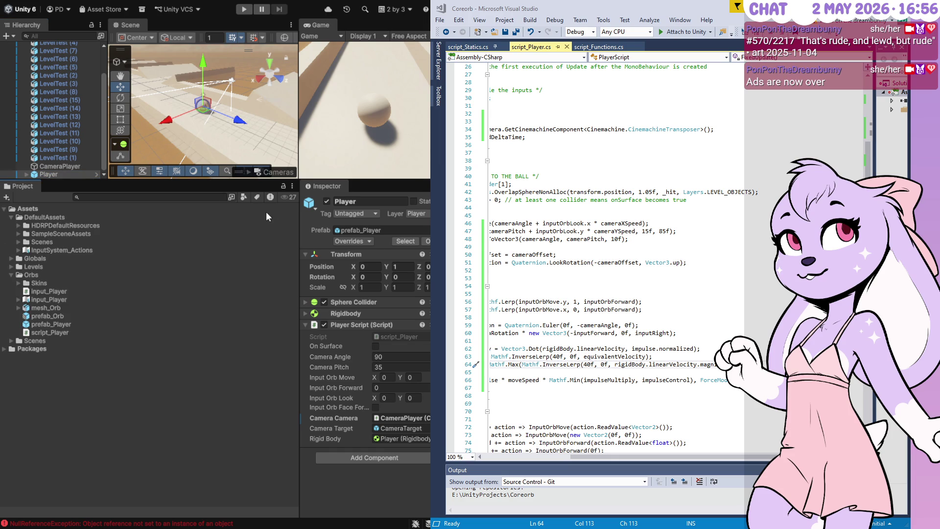
Step: Widen the Inspector, list Skins' shader_Player and temp_texture at minimum icon size, and open shader_Player
{"action": "mouse_move", "coordinate": [297, 231]}
{"action": "left_mouse_down"}
{"action": "mouse_move", "coordinate": [144, 234]}
{"action": "mouse_move", "coordinate": [280, 238]}
{"action": "left_mouse_up"}
{"action": "left_click", "coordinate": [15, 284]}
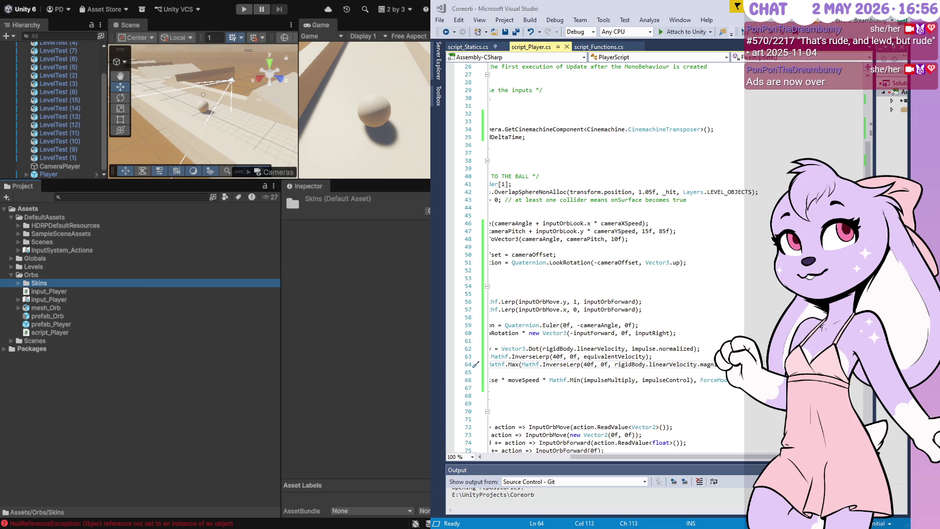
{"action": "left_click", "coordinate": [19, 283]}
{"action": "left_click", "coordinate": [48, 290]}
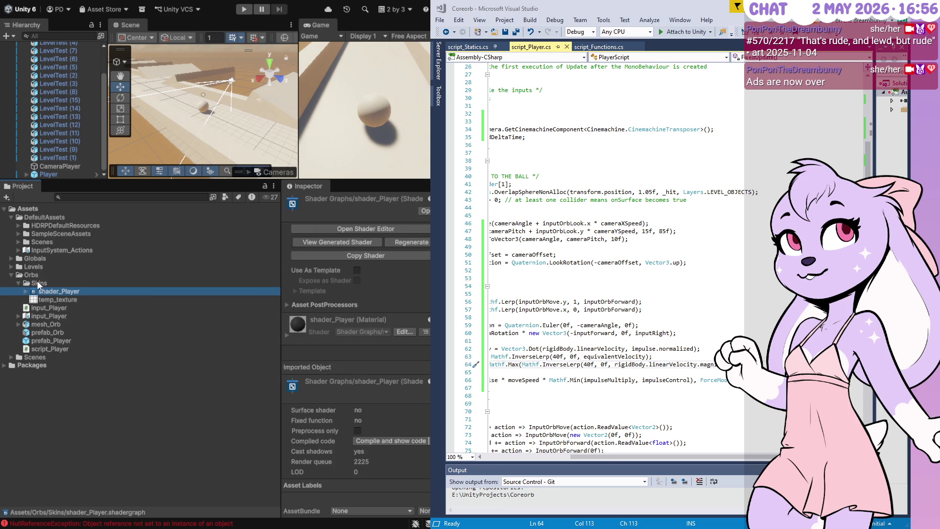
{"action": "left_click", "coordinate": [39, 282]}
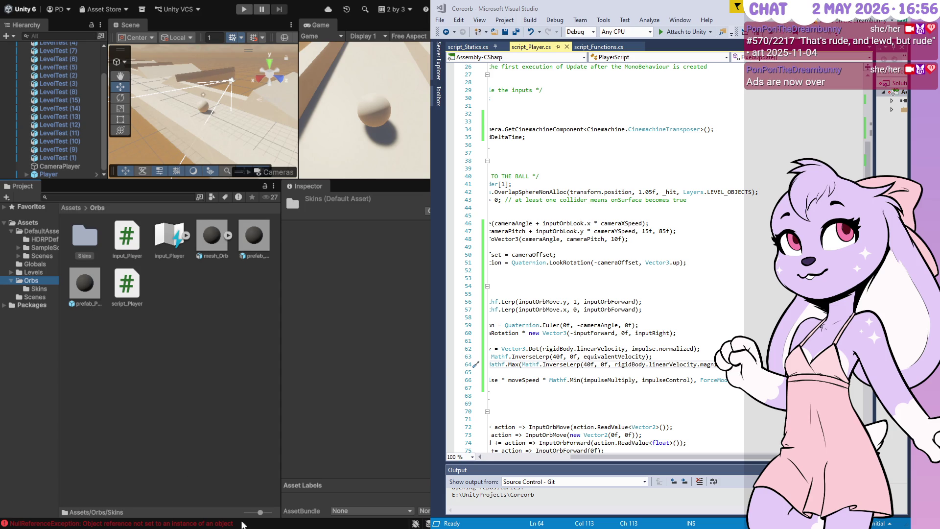
{"action": "left_click_drag", "start_coordinate": [258, 512], "coordinate": [234, 519]}
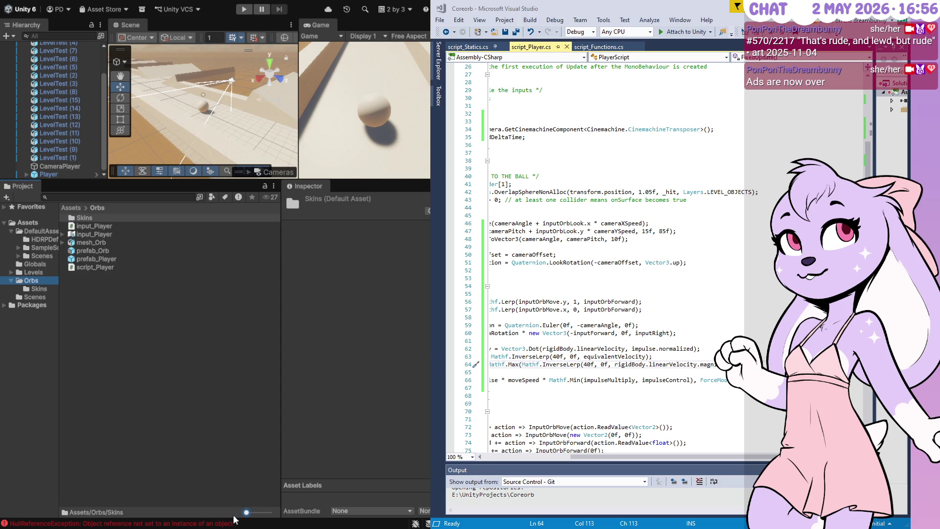
{"action": "left_click", "coordinate": [39, 289]}
{"action": "left_click", "coordinate": [98, 219]}
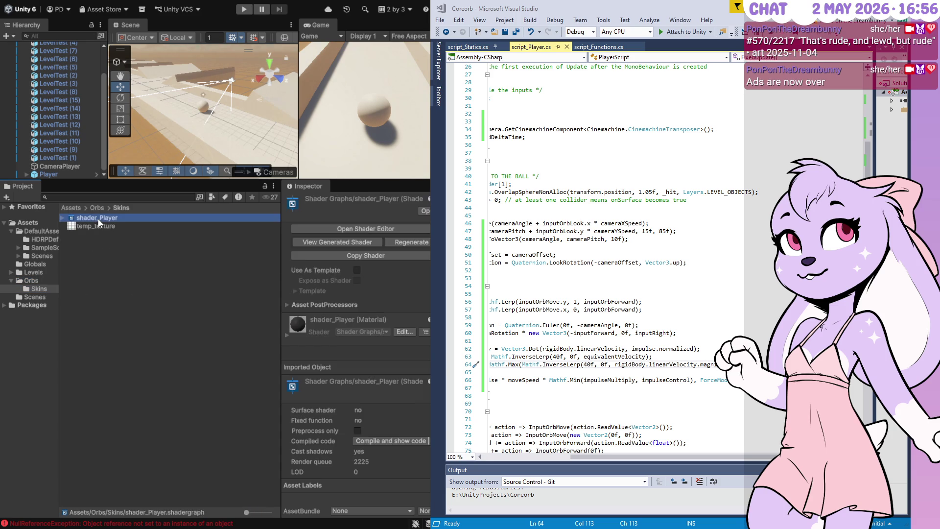
{"action": "left_click", "coordinate": [336, 227]}
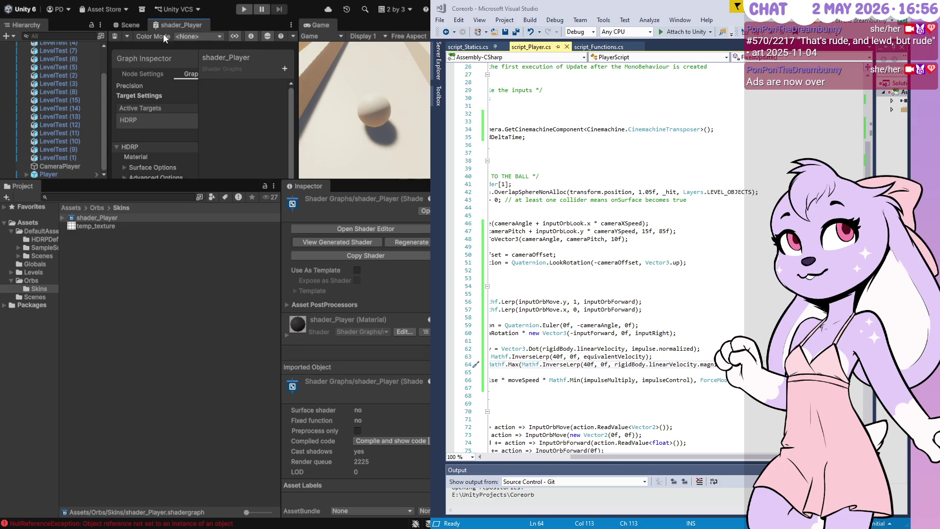
Step: Enlarge the Shader Graph editor, frame the Vertex and Fragment stack, and paste in a Sample Texture 2D node
{"action": "left_click_drag", "start_coordinate": [313, 178], "coordinate": [314, 361]}
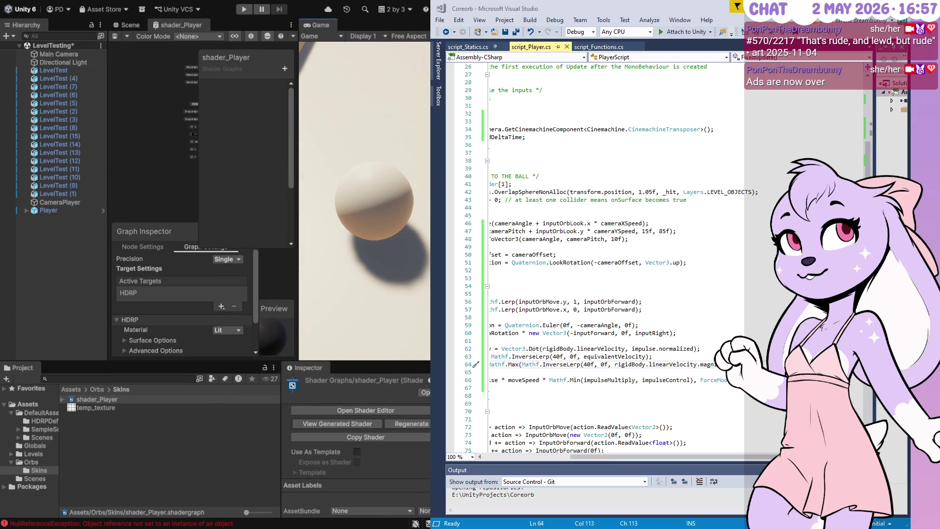
{"action": "left_click_drag", "start_coordinate": [431, 245], "coordinate": [812, 244]}
{"action": "left_click", "coordinate": [333, 232]}
{"action": "scroll", "coordinate": [362, 108], "scroll_direction": "up", "scroll_amount": 5}
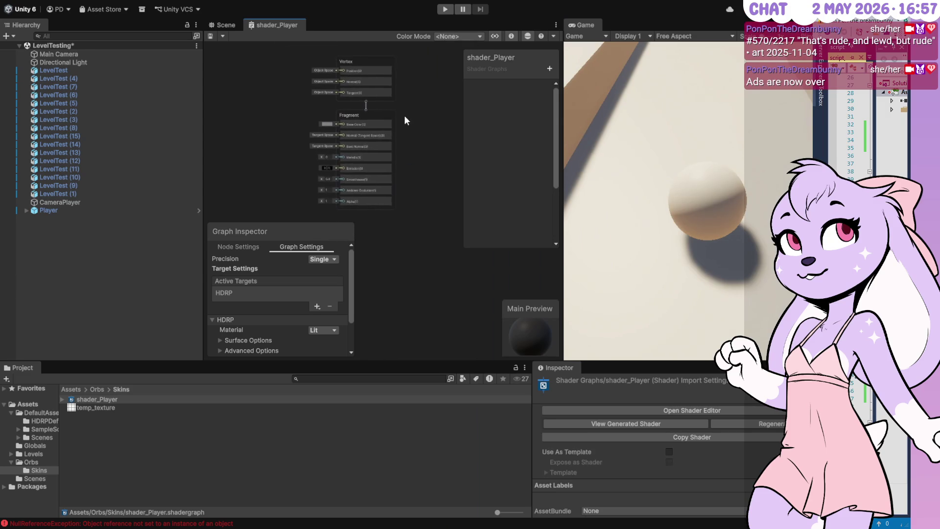
{"action": "scroll", "coordinate": [402, 121], "scroll_direction": "up", "scroll_amount": 4}
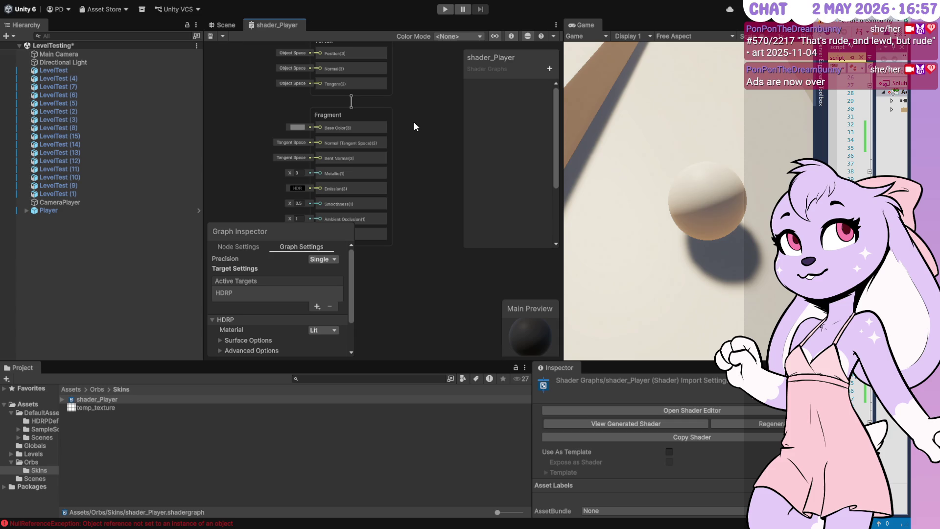
{"action": "mouse_move", "coordinate": [428, 147]}
{"action": "left_mouse_down"}
{"action": "mouse_move", "coordinate": [417, 120]}
{"action": "mouse_move", "coordinate": [435, 103]}
{"action": "left_mouse_up"}
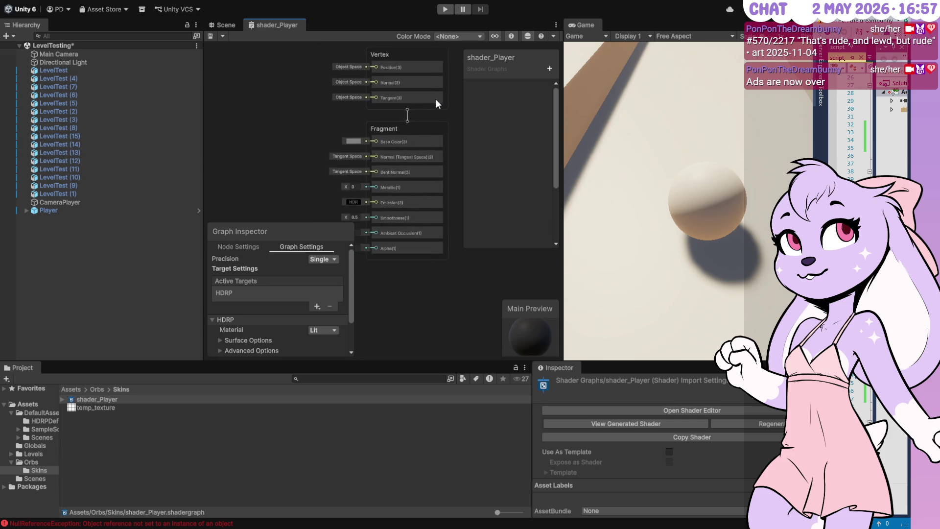
{"action": "scroll", "coordinate": [435, 103], "scroll_direction": "up", "scroll_amount": 1}
{"action": "left_click_drag", "start_coordinate": [259, 141], "coordinate": [289, 109]}
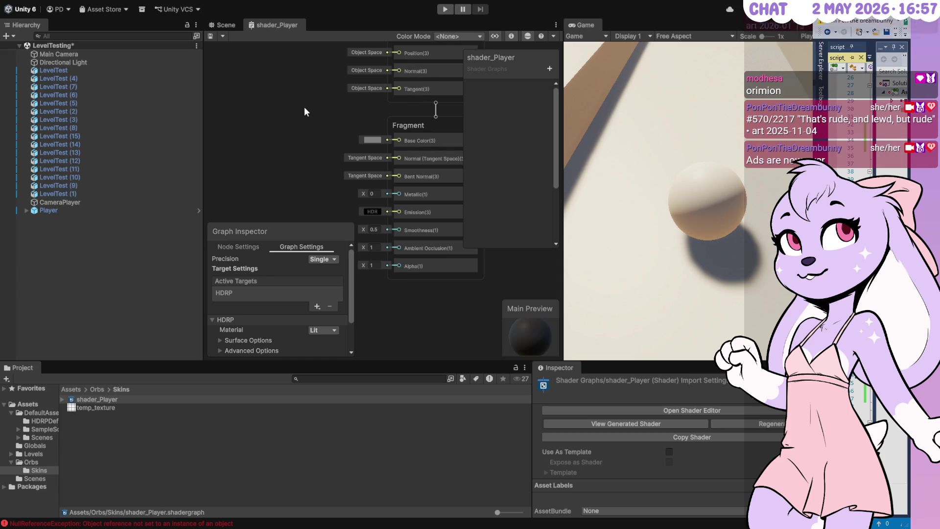
{"action": "key", "text": "ctrl+v"}
Step: Place the Sample Texture 2D node and move the Graph Inspector clear of the Fragment ports
{"action": "mouse_move", "coordinate": [326, 113]}
{"action": "left_mouse_down"}
{"action": "mouse_move", "coordinate": [299, 75]}
{"action": "mouse_move", "coordinate": [287, 182]}
{"action": "left_mouse_up"}
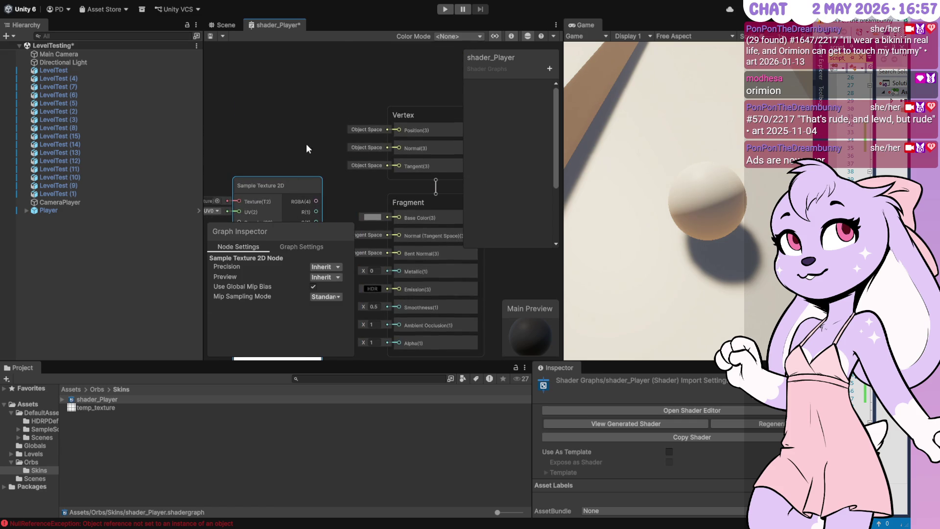
{"action": "left_click", "coordinate": [303, 120]}
{"action": "mouse_move", "coordinate": [303, 121]}
{"action": "left_mouse_down"}
{"action": "mouse_move", "coordinate": [331, 105]}
{"action": "mouse_move", "coordinate": [325, 70]}
{"action": "left_mouse_up"}
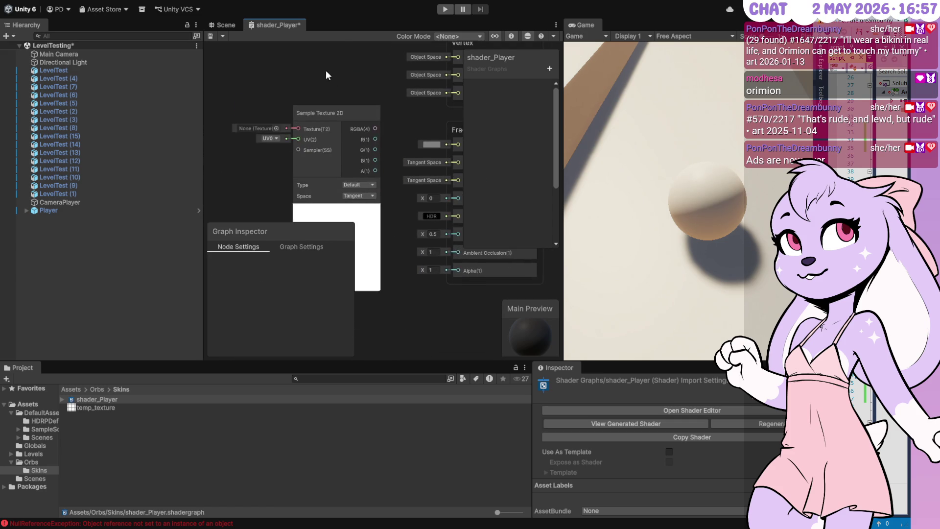
{"action": "mouse_move", "coordinate": [248, 229]}
{"action": "left_mouse_down"}
{"action": "mouse_move", "coordinate": [309, 219]}
{"action": "mouse_move", "coordinate": [326, 136]}
{"action": "left_mouse_up"}
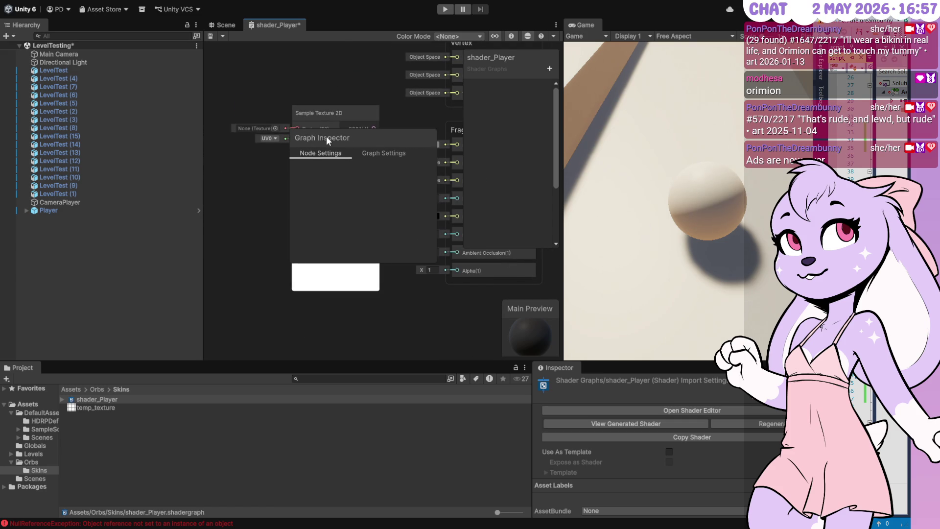
{"action": "left_click", "coordinate": [360, 156]}
{"action": "left_click", "coordinate": [320, 154]}
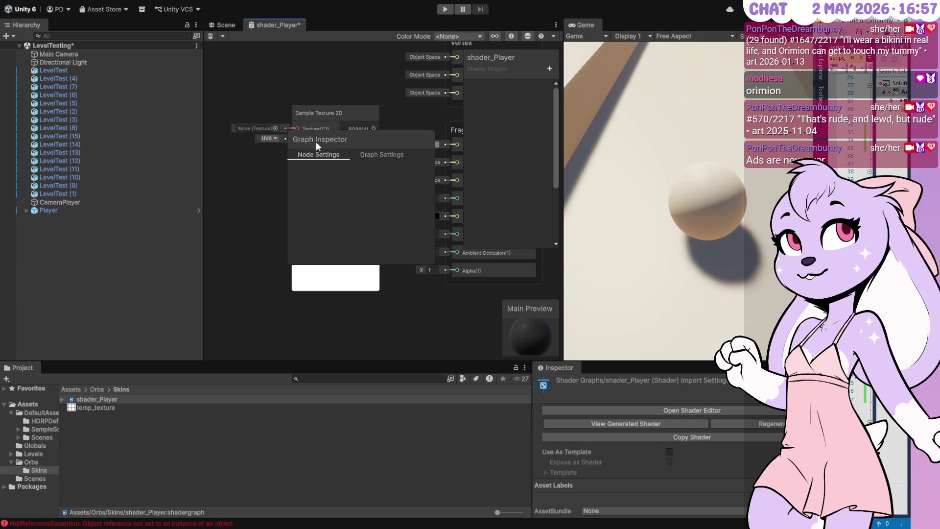
{"action": "mouse_move", "coordinate": [314, 139]}
{"action": "left_mouse_down"}
{"action": "mouse_move", "coordinate": [310, 184]}
{"action": "mouse_move", "coordinate": [318, 181]}
{"action": "mouse_move", "coordinate": [300, 196]}
{"action": "mouse_move", "coordinate": [468, 353]}
{"action": "left_mouse_up"}
{"action": "mouse_move", "coordinate": [420, 231]}
{"action": "left_mouse_down"}
{"action": "mouse_move", "coordinate": [539, 324]}
{"action": "mouse_move", "coordinate": [232, 325]}
{"action": "left_mouse_up"}
Step: Wire the node's RGBA(4) output into Fragment Base Color and nudge the node down
{"action": "left_click", "coordinate": [353, 152]}
{"action": "left_click_drag", "start_coordinate": [375, 129], "coordinate": [457, 145]}
{"action": "left_click_drag", "start_coordinate": [333, 128], "coordinate": [340, 146]}
{"action": "left_click", "coordinate": [263, 146]}
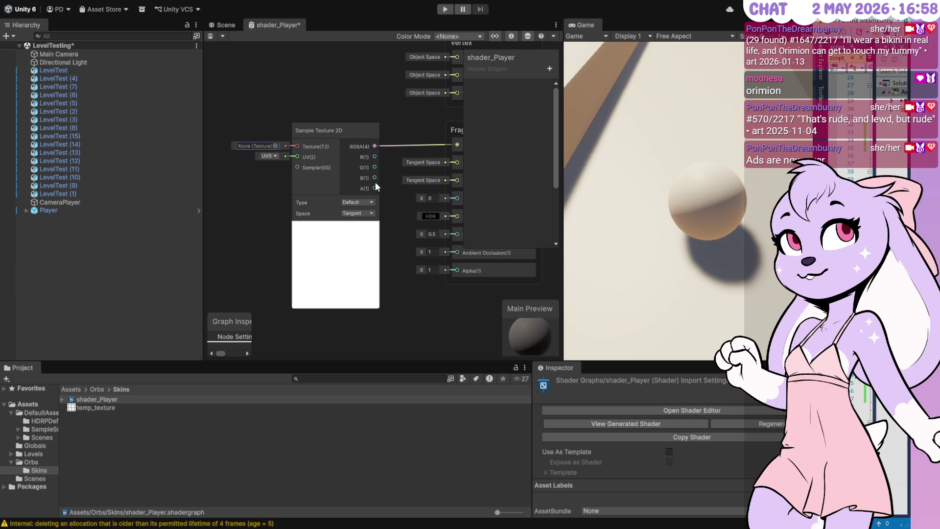
{"action": "left_click", "coordinate": [229, 221]}
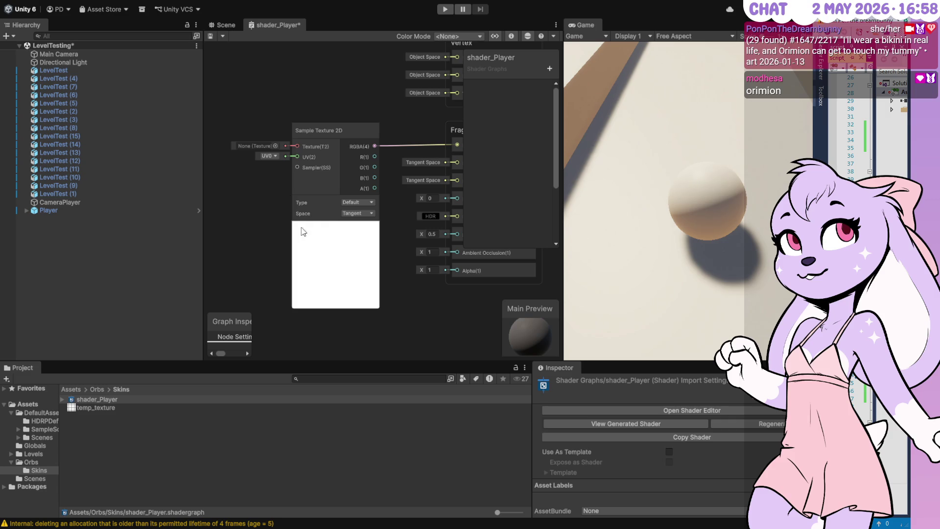
Step: Select the Sample Texture 2D node and delete an accidentally added sticky note
{"action": "left_click", "coordinate": [340, 272]}
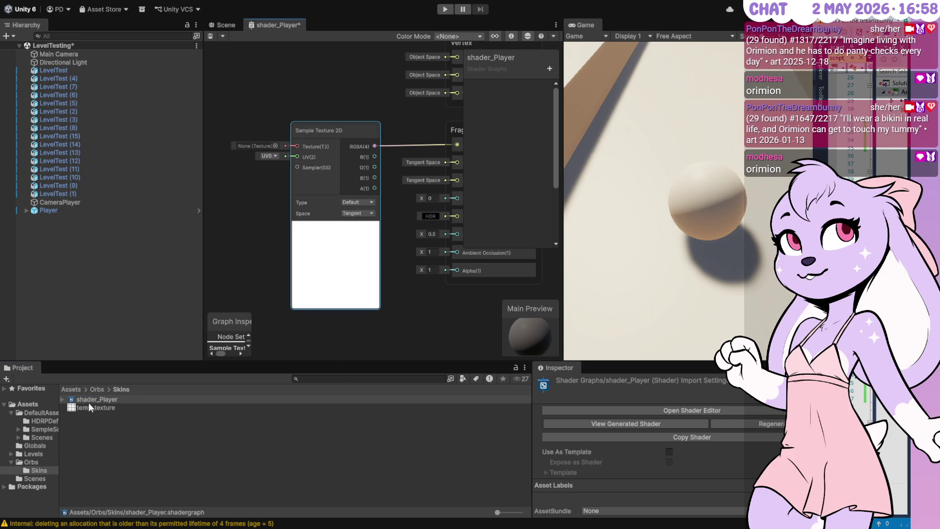
{"action": "right_click", "coordinate": [398, 300]}
{"action": "left_click", "coordinate": [416, 315]}
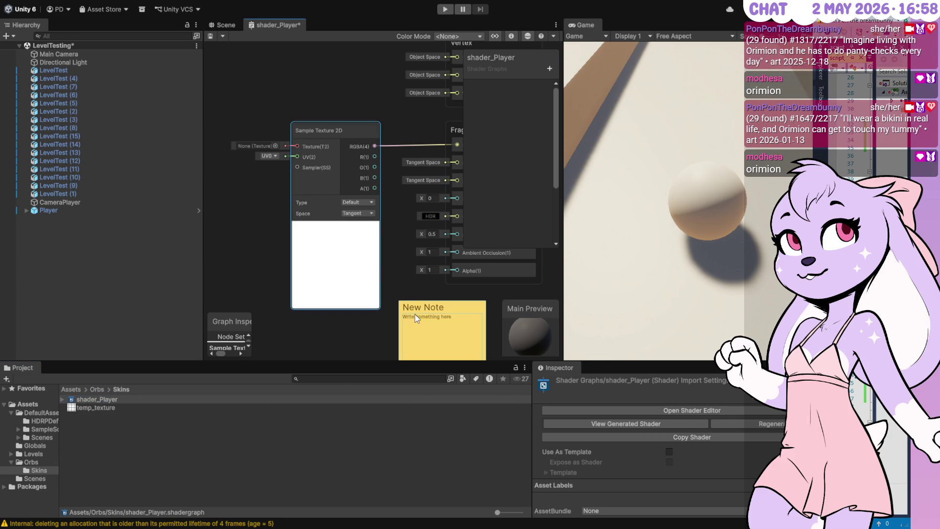
{"action": "key", "text": "Delete"}
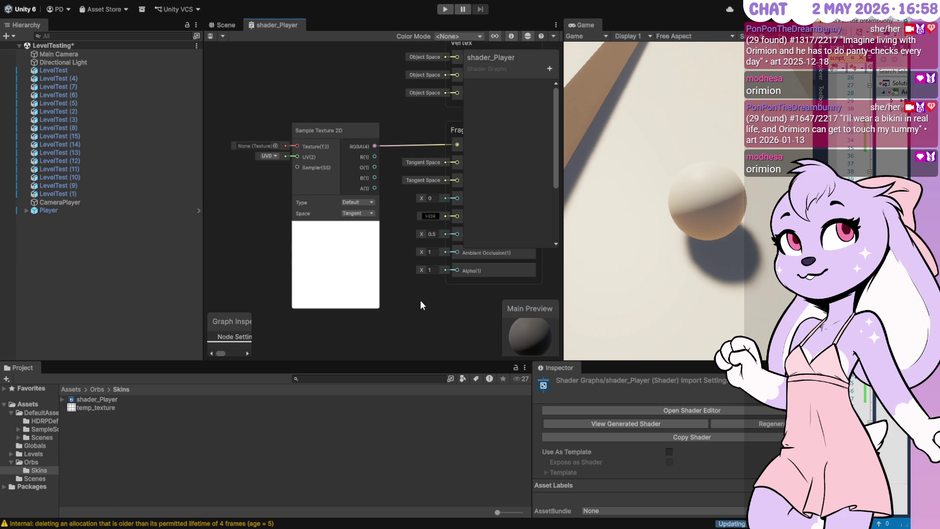
Step: Pan the graph to the Base Color link and select the shader_Player asset in Skins
{"action": "left_click_drag", "start_coordinate": [420, 293], "coordinate": [362, 280]}
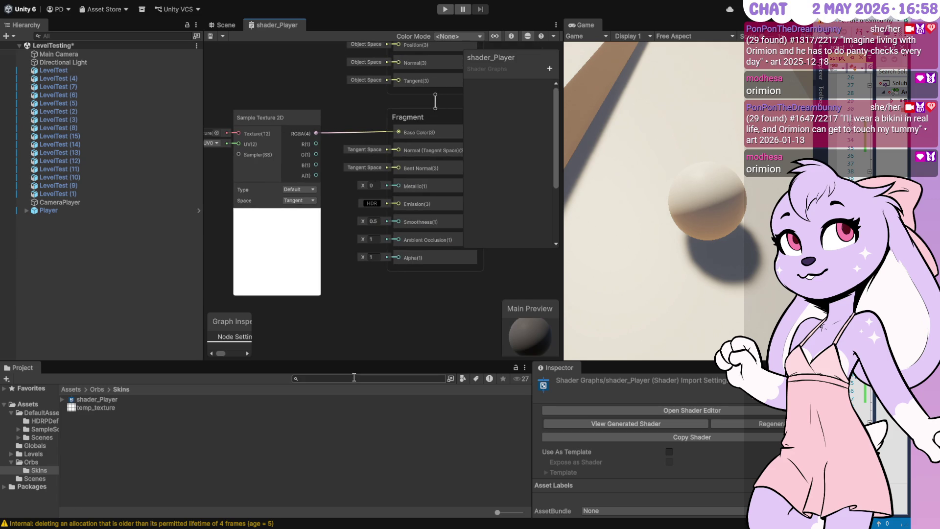
{"action": "left_click", "coordinate": [104, 401]}
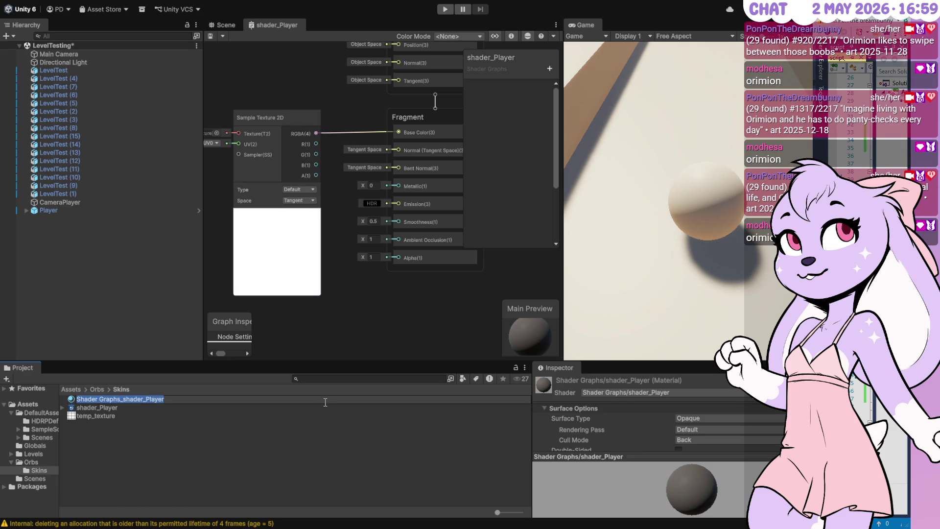
Step: Rename the new material to material_Temp
{"action": "type", "text": "shader"}
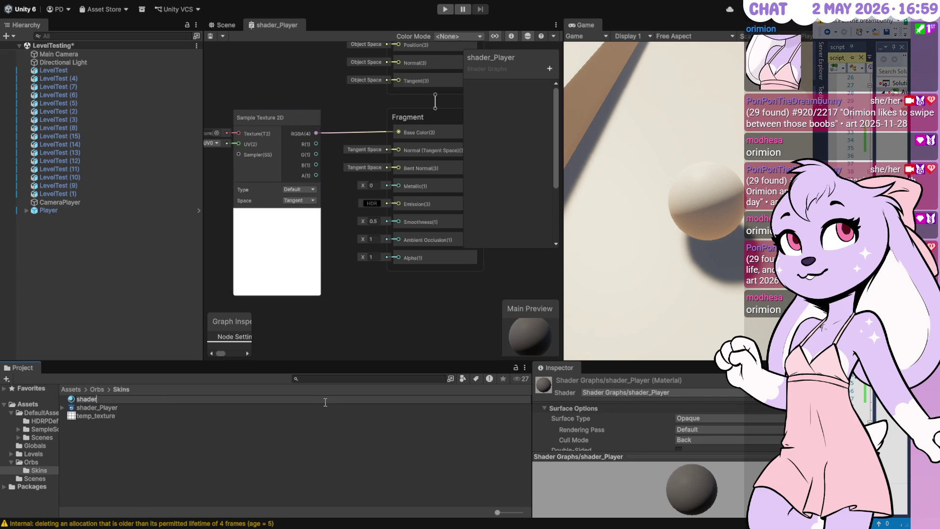
{"action": "key", "text": "ctrl+a"}
{"action": "type", "text": "material"}
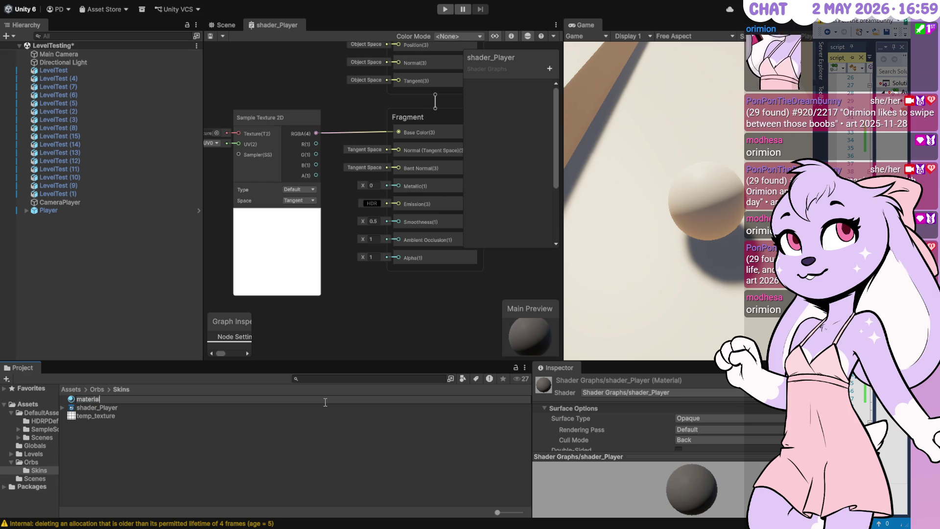
{"action": "type", "text": "_temp"}
{"action": "key", "text": "BackSpace"}
{"action": "key", "text": "BackSpace"}
{"action": "key", "text": "BackSpace"}
{"action": "type", "text": "Temp"}
{"action": "key", "text": "Return"}
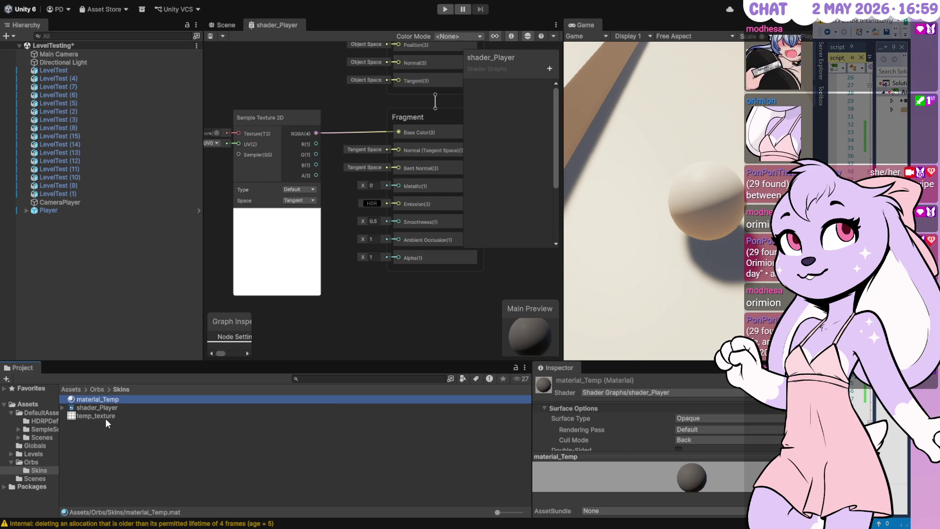
Step: Check temp_texture, reselect material_Temp and raise the panel divider for more room
{"action": "left_click", "coordinate": [104, 417]}
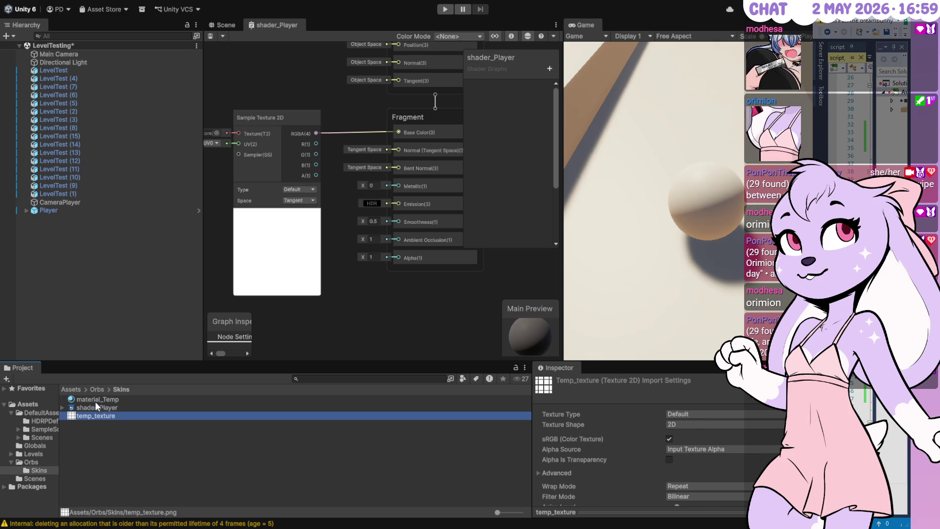
{"action": "left_click", "coordinate": [95, 400]}
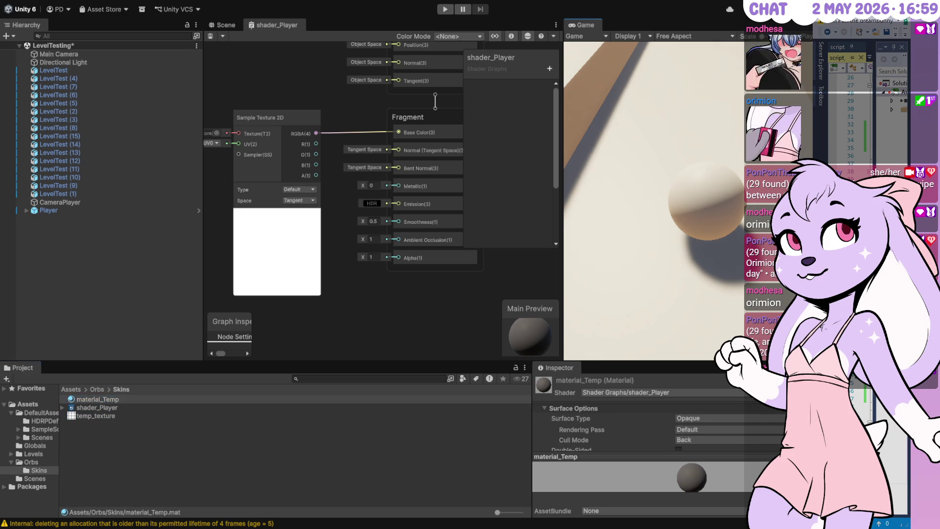
{"action": "left_click_drag", "start_coordinate": [645, 362], "coordinate": [645, 152]}
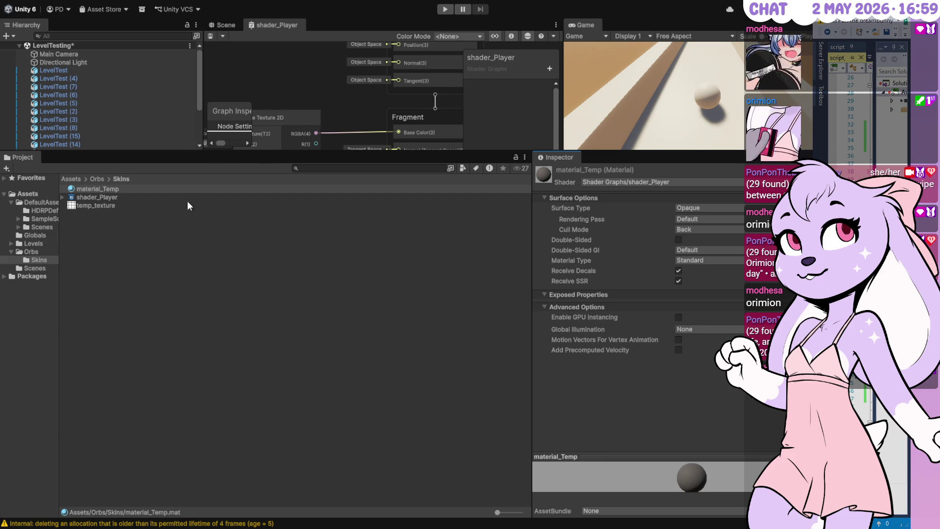
Step: Restore the shader graph to full height and inspect the Sample Texture 2D node's empty Texture slot
{"action": "left_click_drag", "start_coordinate": [260, 152], "coordinate": [274, 353]}
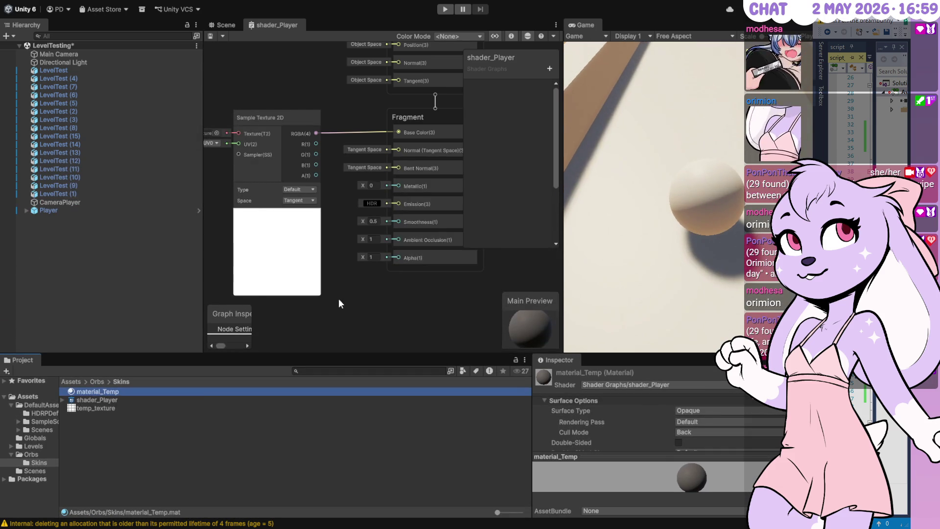
{"action": "left_click", "coordinate": [248, 127]}
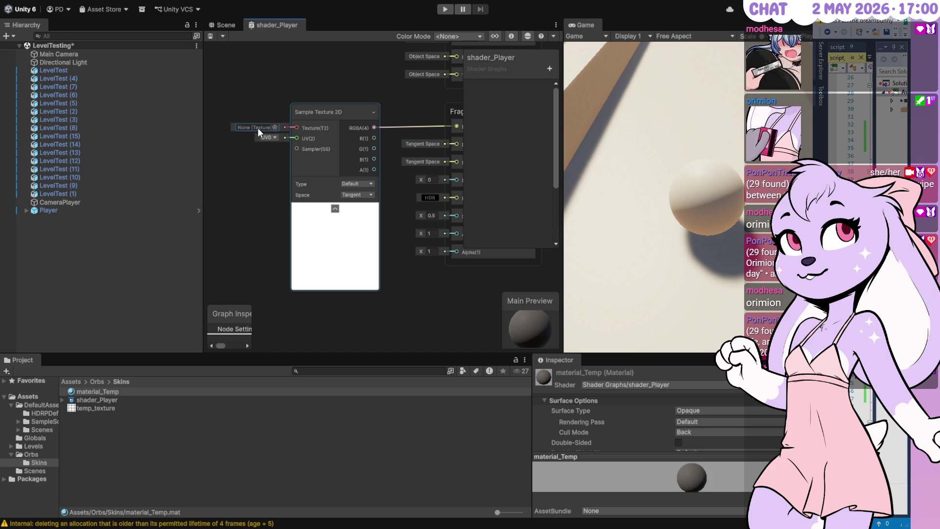
{"action": "left_click", "coordinate": [318, 143]}
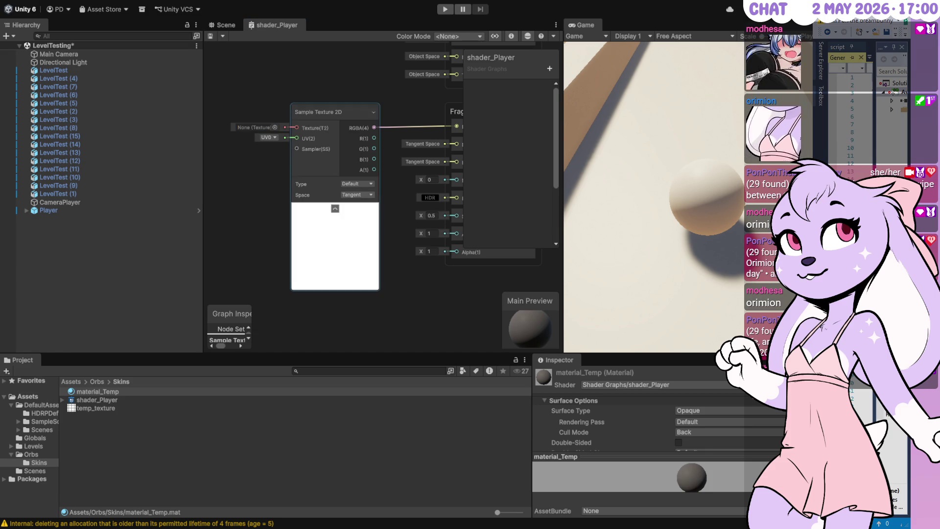
{"action": "left_click", "coordinate": [260, 131]}
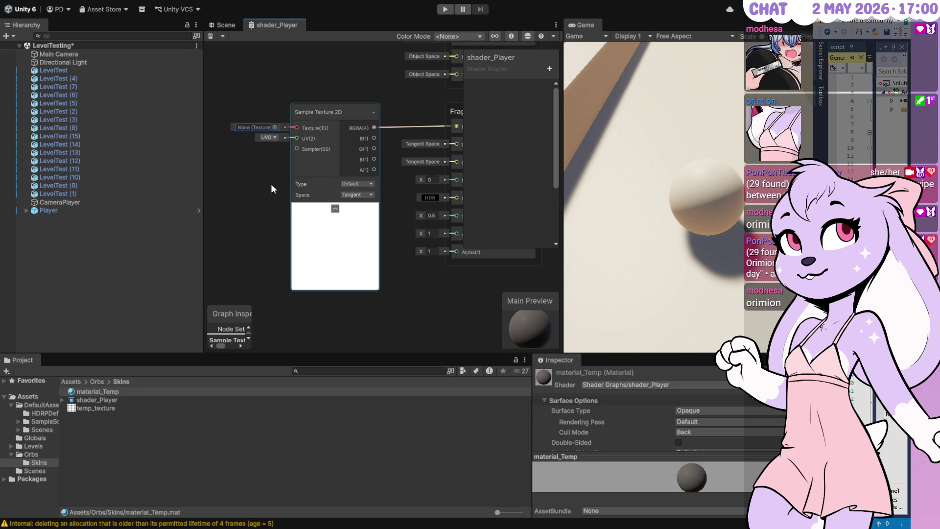
{"action": "left_click", "coordinate": [237, 175]}
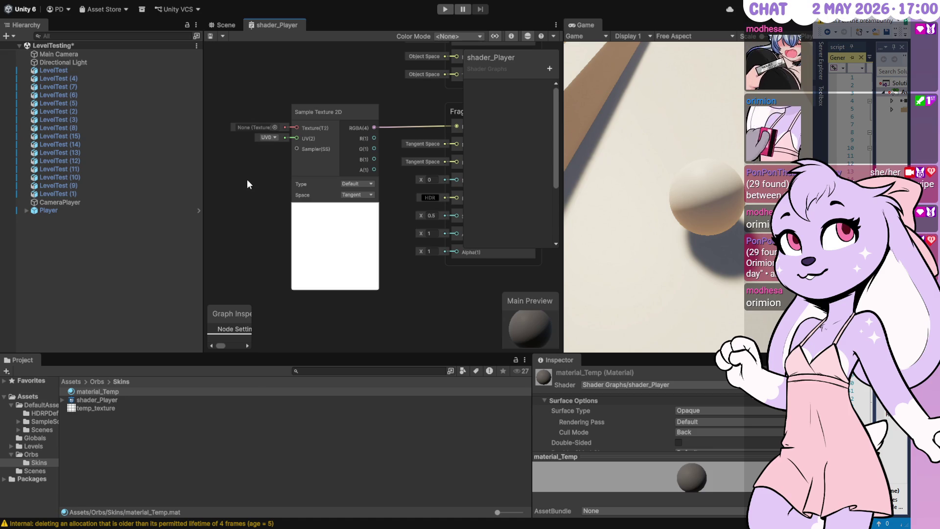
Step: Assign temp_texture to the Sample Texture 2D node's Texture slot, undoing the extra dropped node
{"action": "mouse_move", "coordinate": [93, 408]}
{"action": "left_mouse_down"}
{"action": "mouse_move", "coordinate": [258, 279]}
{"action": "mouse_move", "coordinate": [248, 210]}
{"action": "mouse_move", "coordinate": [275, 192]}
{"action": "mouse_move", "coordinate": [322, 205]}
{"action": "mouse_move", "coordinate": [277, 176]}
{"action": "mouse_move", "coordinate": [290, 163]}
{"action": "mouse_move", "coordinate": [295, 177]}
{"action": "left_mouse_up"}
{"action": "left_click", "coordinate": [219, 192]}
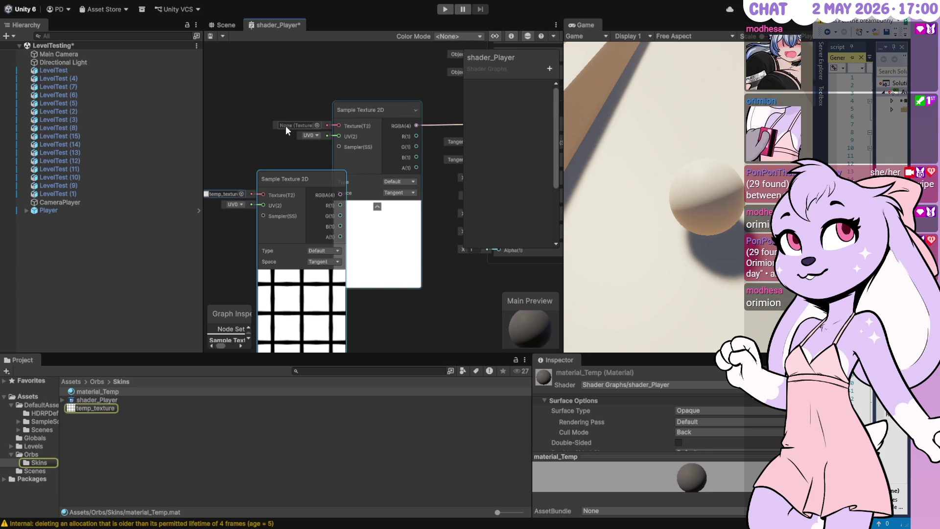
{"action": "key", "text": "ctrl+z"}
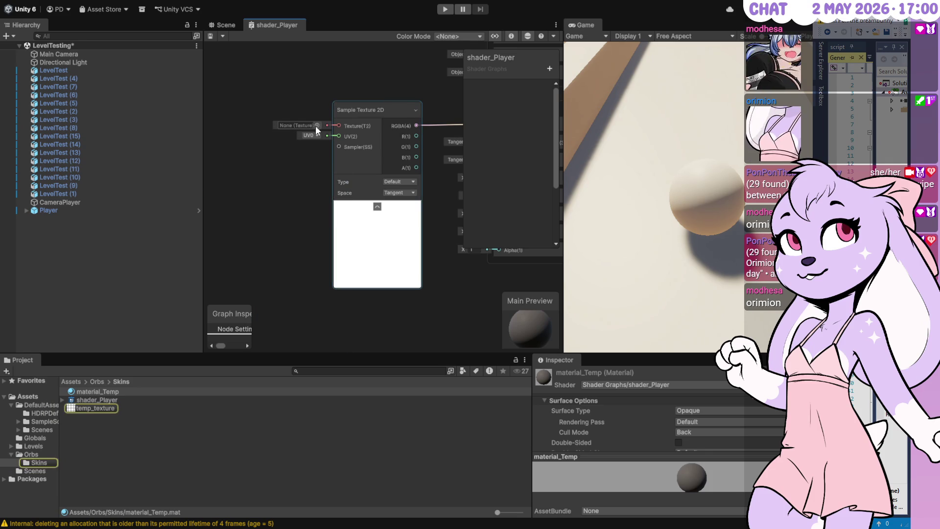
{"action": "left_click_drag", "start_coordinate": [92, 407], "coordinate": [292, 124]}
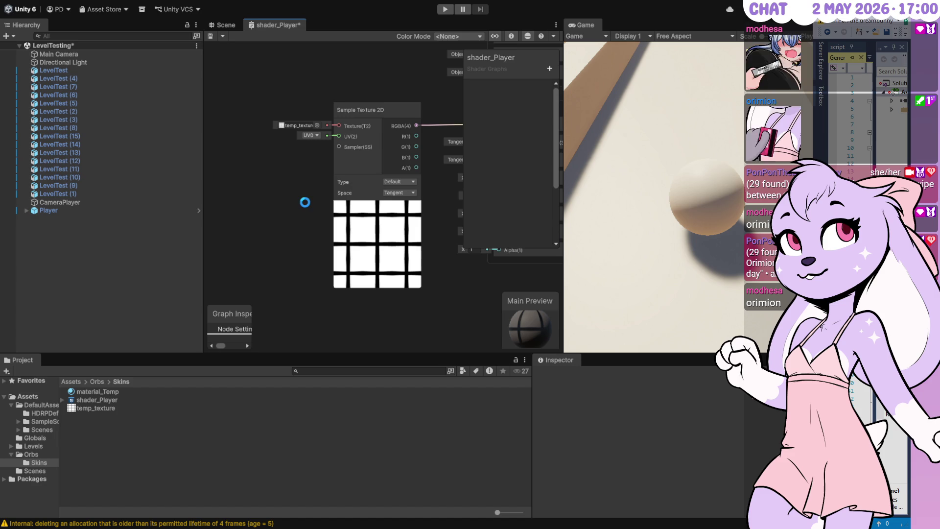
{"action": "left_click", "coordinate": [106, 399]}
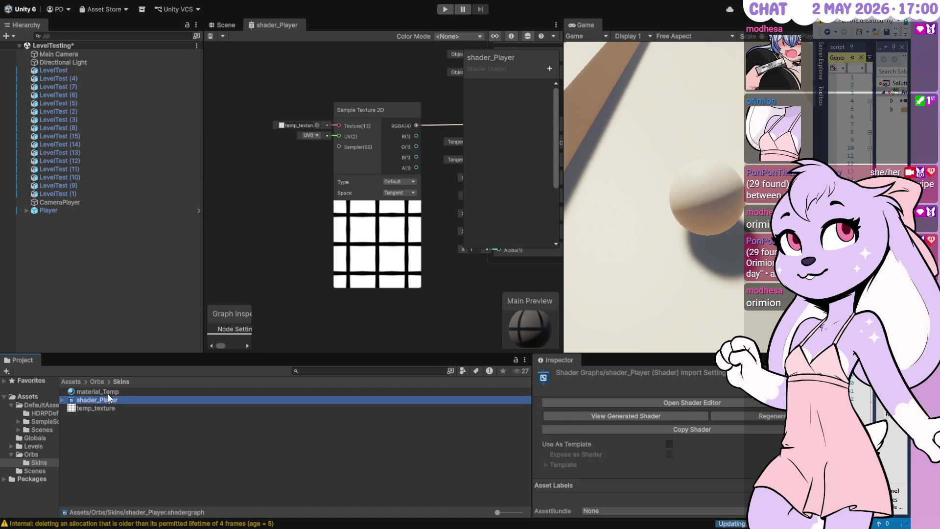
Step: Select material_Temp, enlarge its preview and rotate the sphere to inspect the black grid
{"action": "left_click", "coordinate": [97, 391]}
{"action": "left_click_drag", "start_coordinate": [683, 354], "coordinate": [671, 147]}
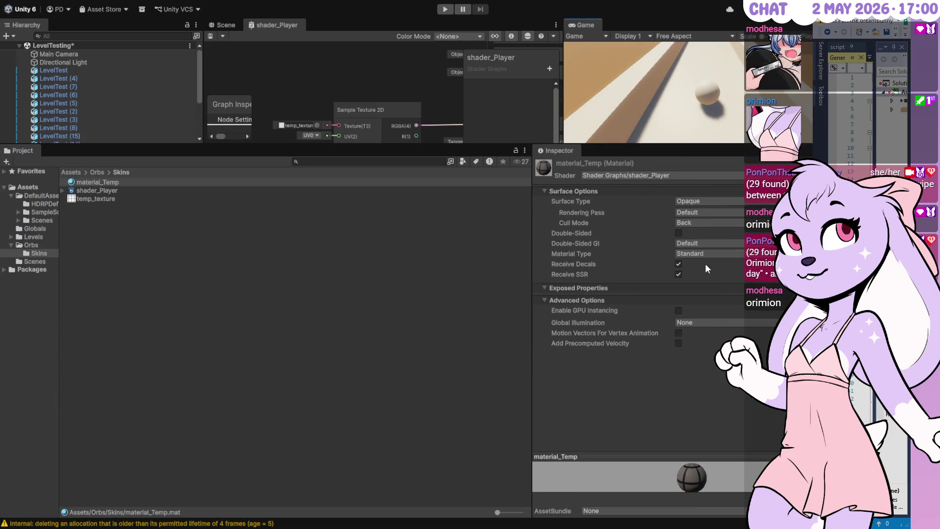
{"action": "left_click", "coordinate": [704, 456]}
{"action": "mouse_move", "coordinate": [702, 448]}
{"action": "left_mouse_down"}
{"action": "mouse_move", "coordinate": [700, 490]}
{"action": "mouse_move", "coordinate": [707, 413]}
{"action": "mouse_move", "coordinate": [721, 380]}
{"action": "mouse_move", "coordinate": [711, 424]}
{"action": "mouse_move", "coordinate": [707, 418]}
{"action": "mouse_move", "coordinate": [692, 445]}
{"action": "mouse_move", "coordinate": [692, 369]}
{"action": "left_mouse_up"}
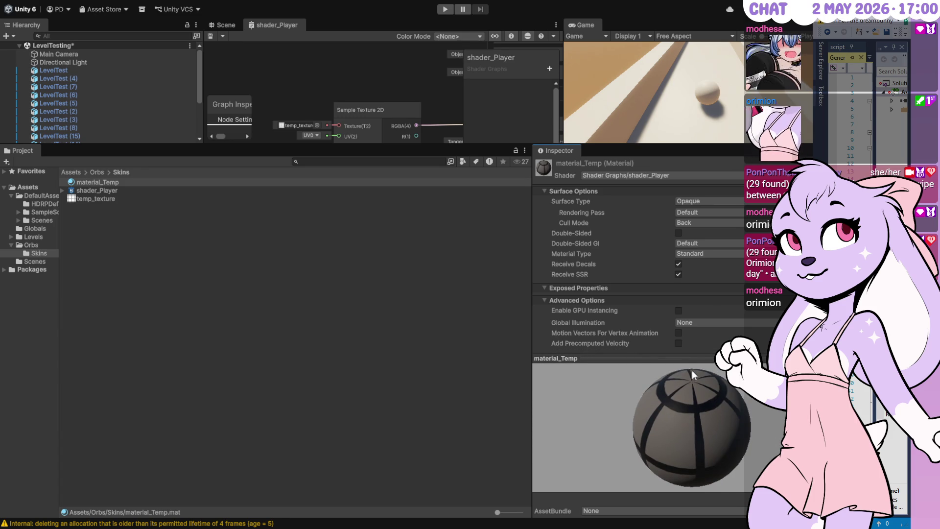
Step: Shrink the bottom panels back down and pan the shader graph to the right
{"action": "mouse_move", "coordinate": [669, 143]}
{"action": "left_mouse_down"}
{"action": "mouse_move", "coordinate": [672, 266]}
{"action": "mouse_move", "coordinate": [671, 256]}
{"action": "left_mouse_up"}
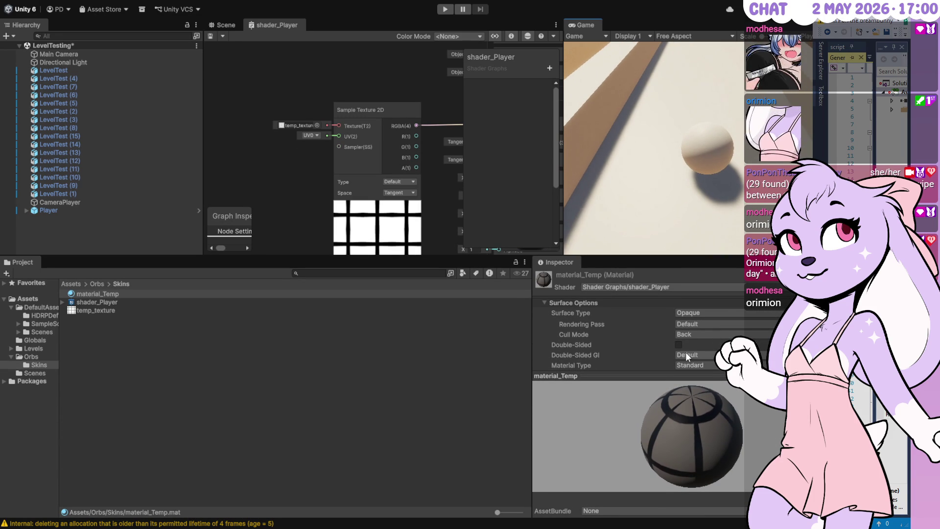
{"action": "left_click", "coordinate": [680, 322]}
{"action": "key", "text": "Up"}
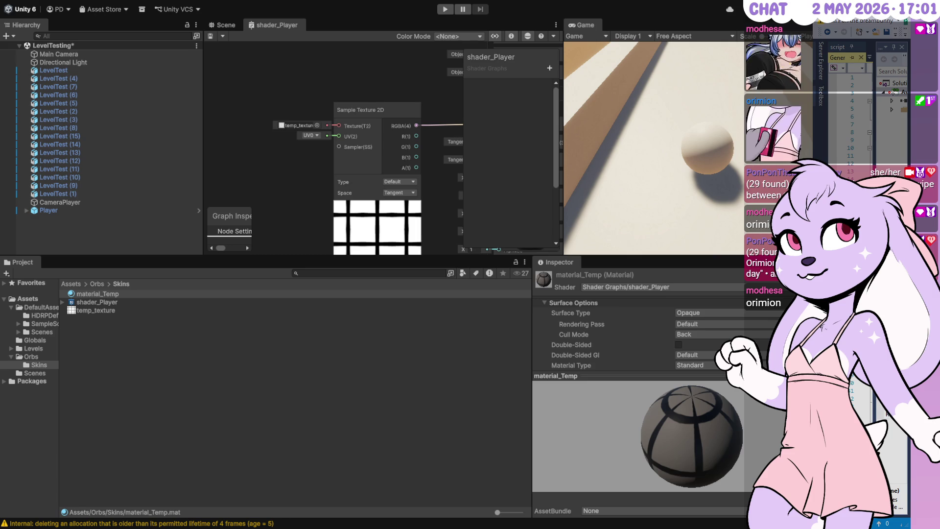
{"action": "left_click_drag", "start_coordinate": [266, 177], "coordinate": [300, 174]}
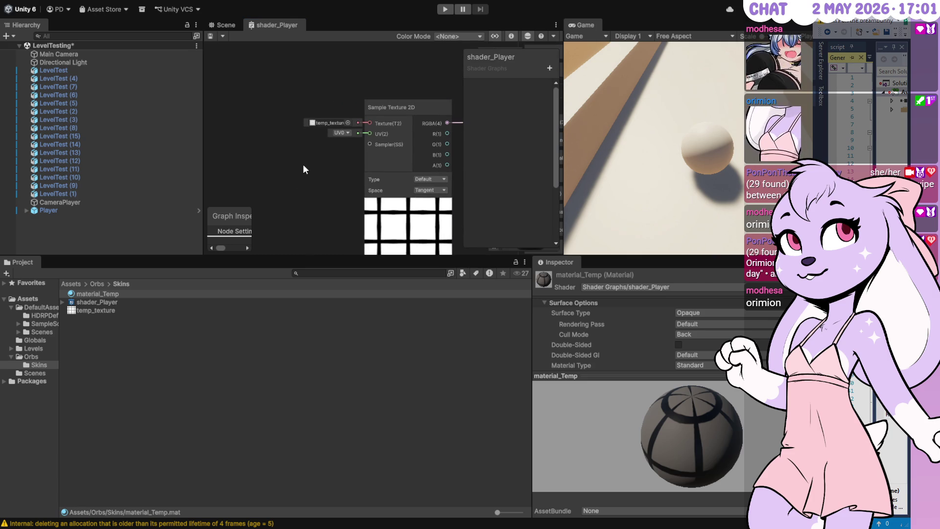
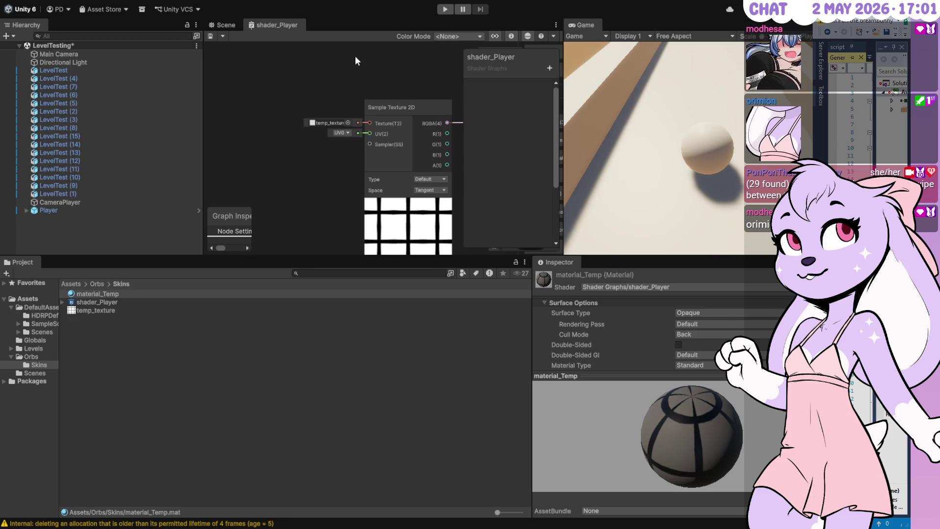
Step: Remove the UV node from the shader graph
{"action": "key", "text": "ctrl+v"}
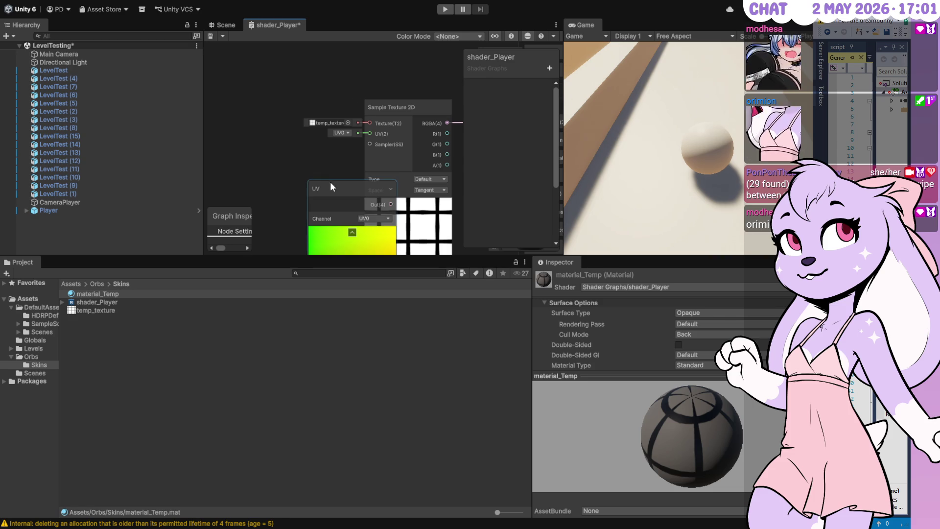
{"action": "mouse_move", "coordinate": [325, 182]}
{"action": "left_mouse_down"}
{"action": "mouse_move", "coordinate": [251, 75]}
{"action": "mouse_move", "coordinate": [271, 98]}
{"action": "left_mouse_up"}
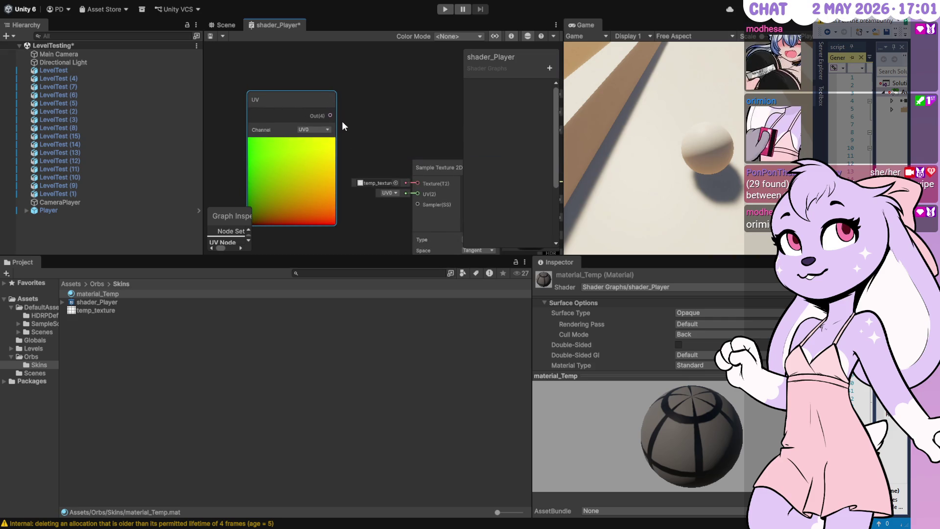
{"action": "left_click", "coordinate": [367, 110]}
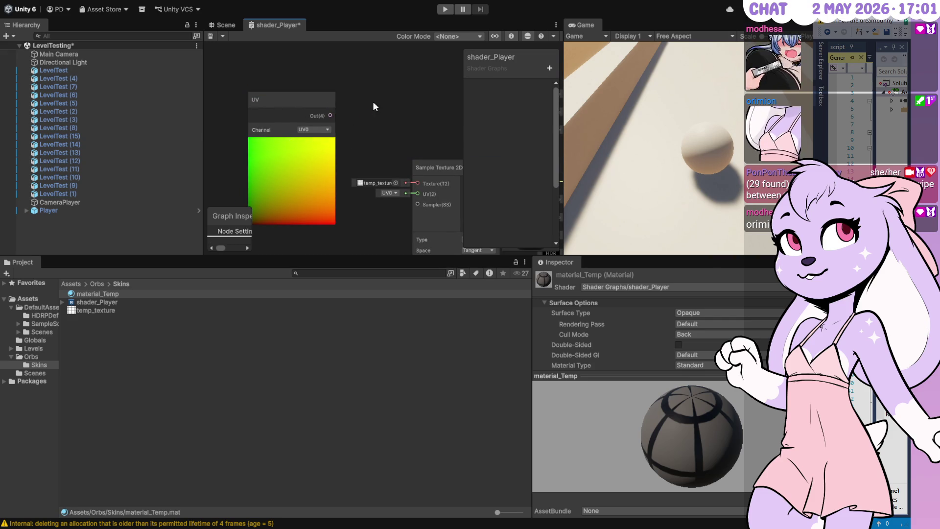
{"action": "left_click", "coordinate": [293, 98]}
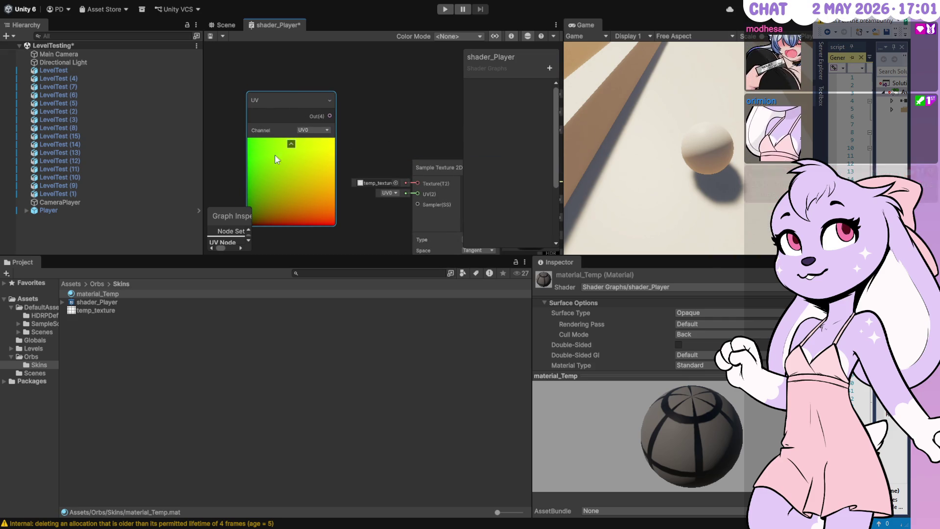
{"action": "left_click", "coordinate": [291, 144]}
{"action": "key", "text": "Delete"}
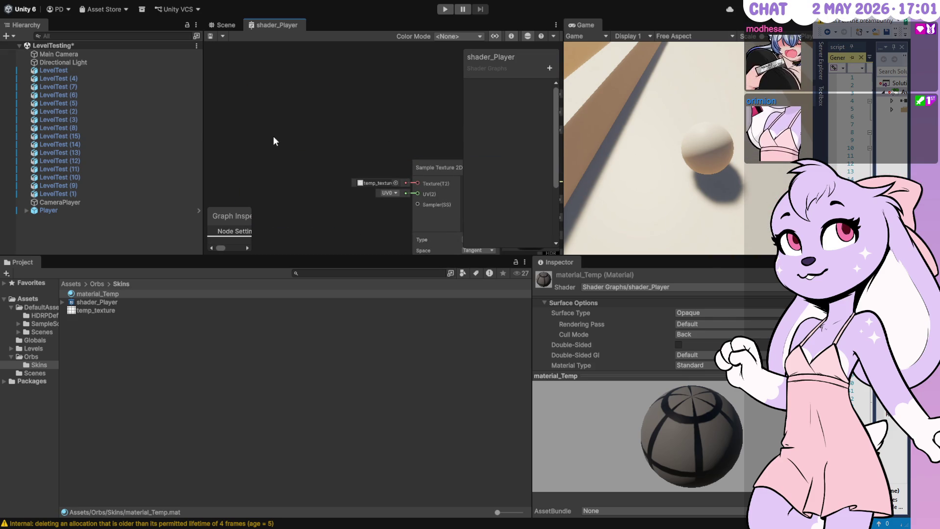
Step: Delete the Split Texture Transform node before Sample Texture 2D and save the graph
{"action": "key", "text": "f"}
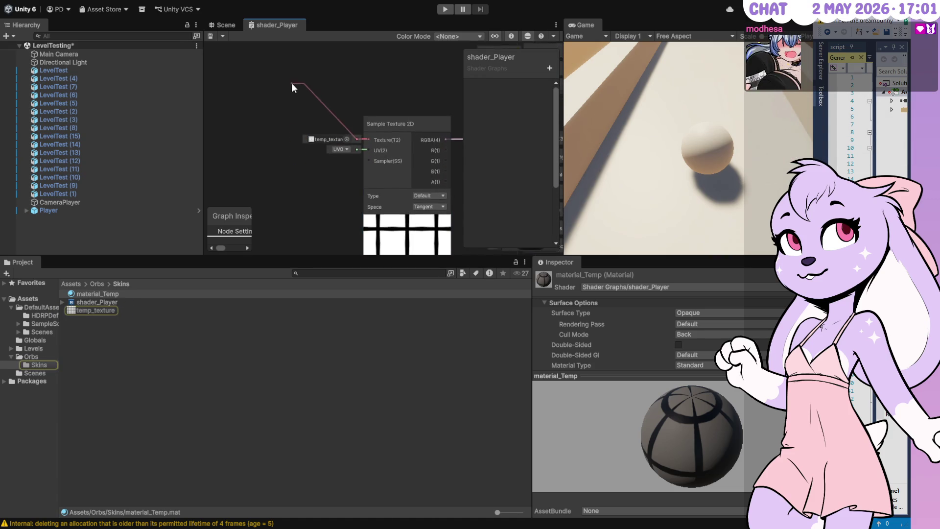
{"action": "key", "text": "f"}
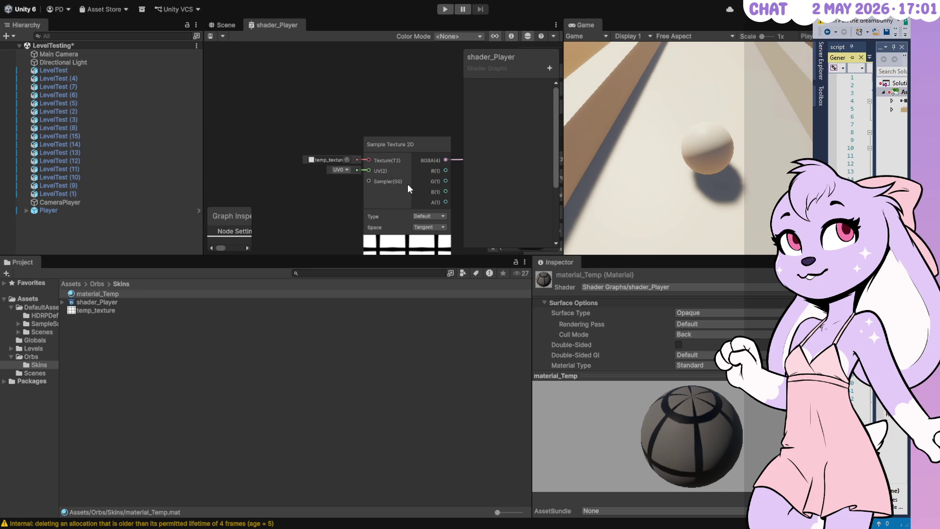
{"action": "key", "text": "ctrl+z"}
{"action": "left_click_drag", "start_coordinate": [262, 169], "coordinate": [300, 168]}
{"action": "left_click", "coordinate": [295, 136]}
{"action": "key", "text": "Delete"}
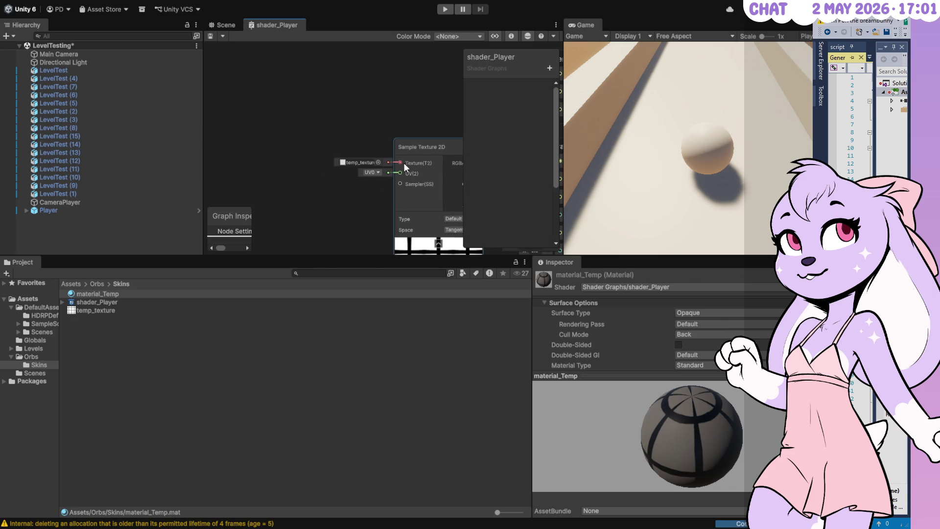
{"action": "key", "text": "ctrl+s"}
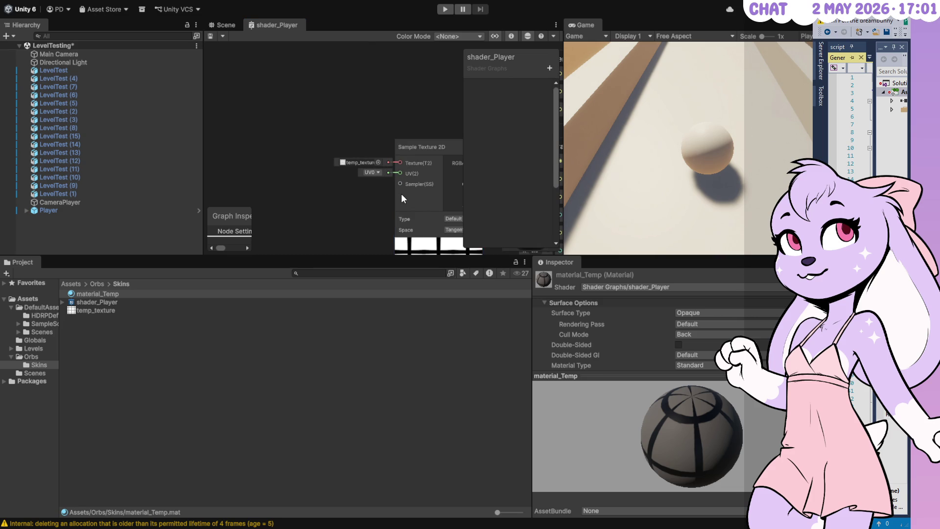
Step: Add an empty Texture 2D Asset node feeding Sample Texture 2D's Texture input
{"action": "key", "text": "ctrl+z"}
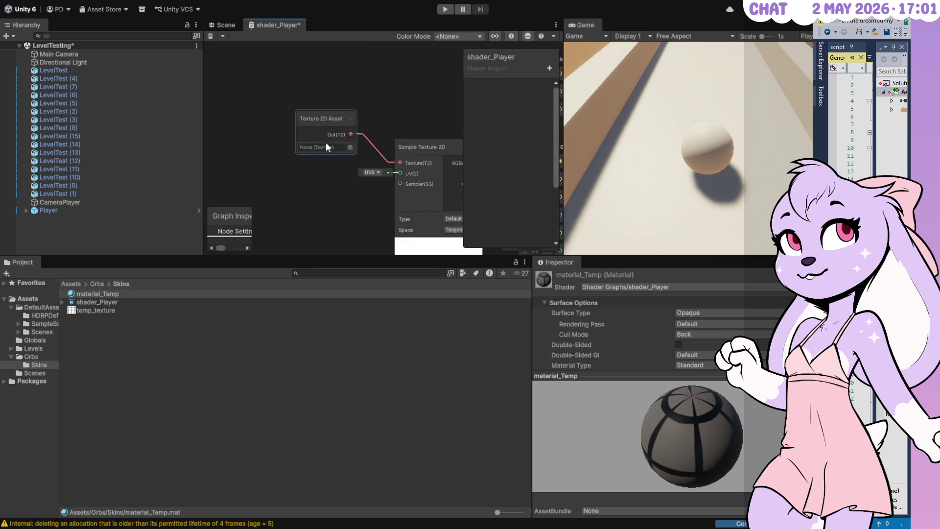
{"action": "left_click_drag", "start_coordinate": [304, 135], "coordinate": [302, 157]}
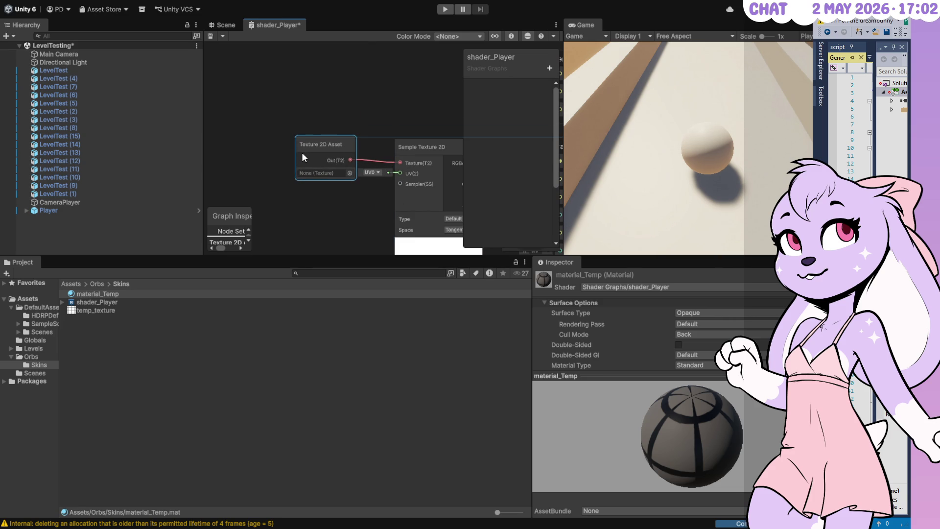
{"action": "left_click", "coordinate": [375, 201]}
{"action": "left_click_drag", "start_coordinate": [384, 84], "coordinate": [276, 60]}
{"action": "left_click_drag", "start_coordinate": [296, 92], "coordinate": [324, 80]}
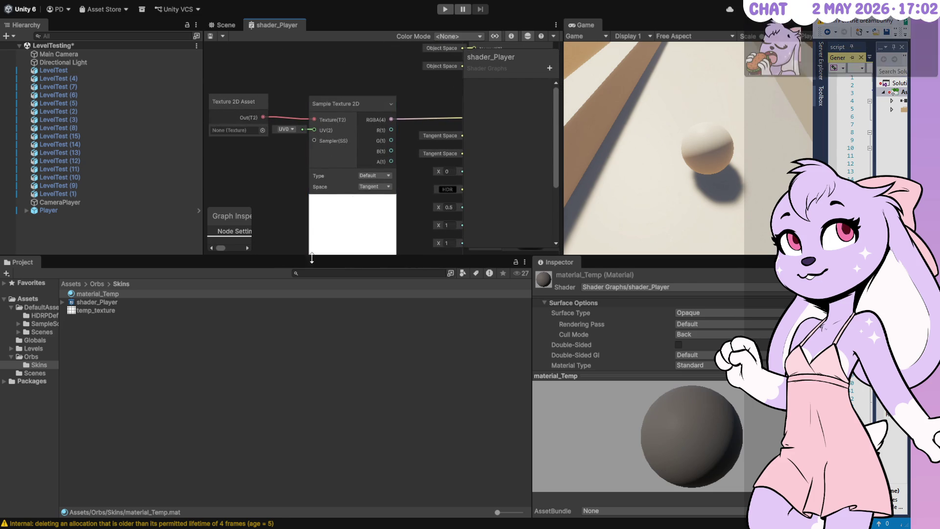
Step: Review material_Temp's settings and shader_Player's default material import settings
{"action": "left_click", "coordinate": [108, 295]}
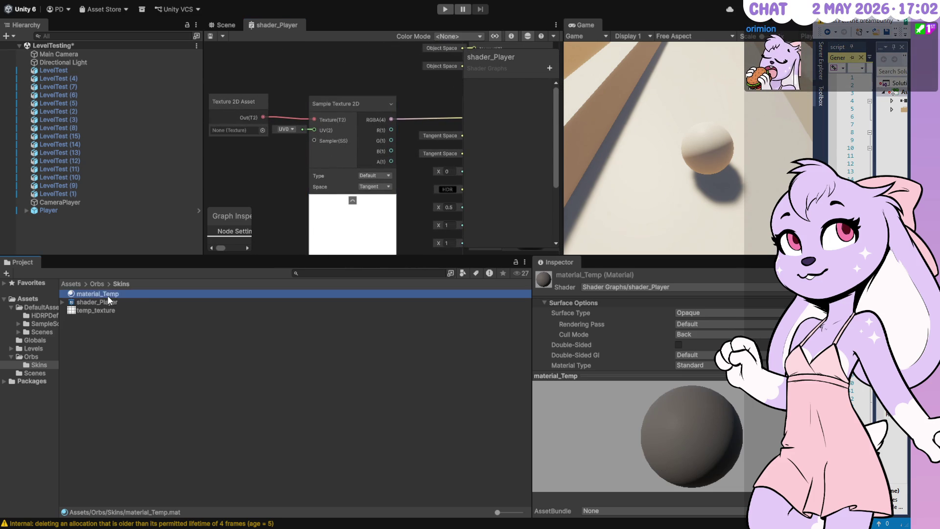
{"action": "left_click", "coordinate": [635, 348]}
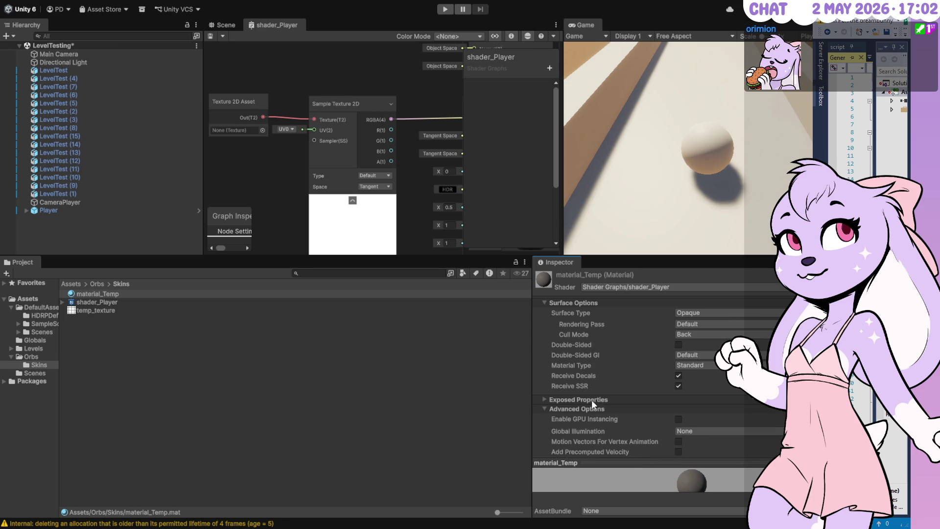
{"action": "left_click", "coordinate": [273, 363]}
{"action": "left_click", "coordinate": [145, 295]}
{"action": "left_click", "coordinate": [651, 384]}
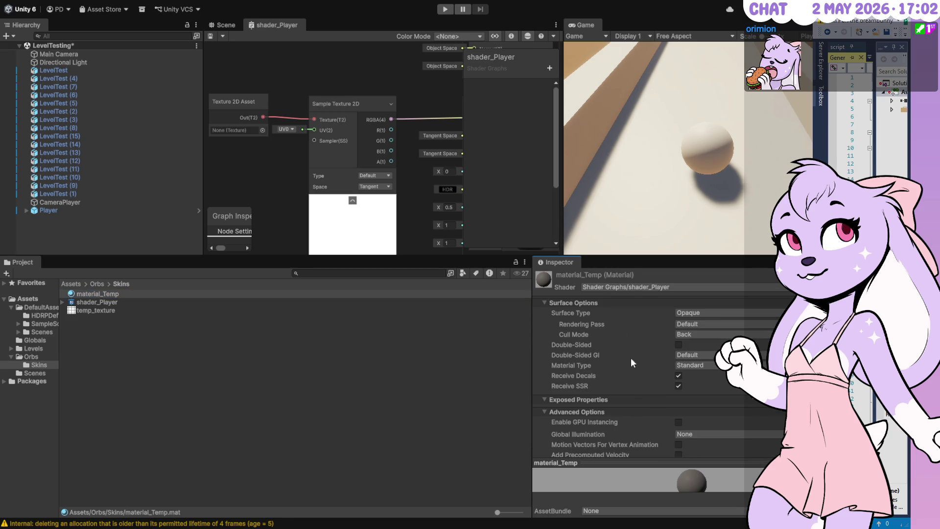
{"action": "left_click", "coordinate": [612, 385]}
{"action": "scroll", "coordinate": [620, 386], "scroll_direction": "down", "scroll_amount": 1}
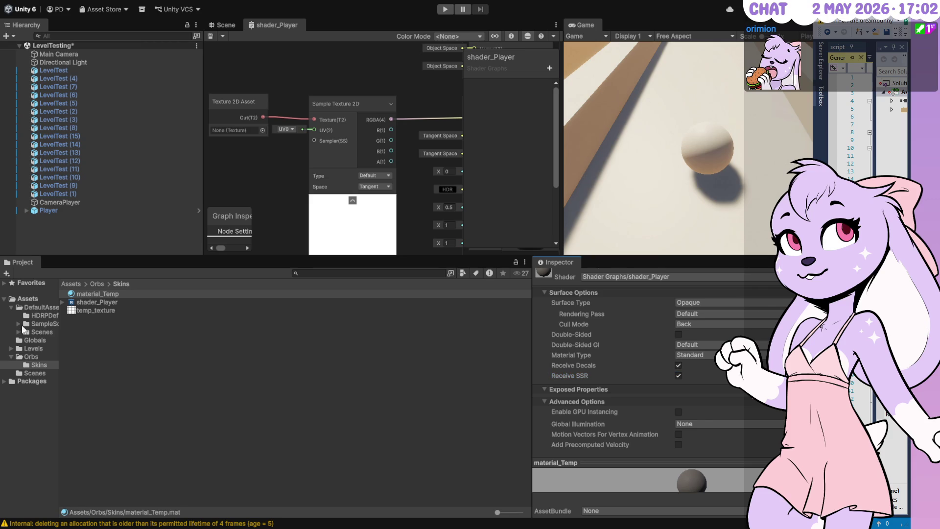
{"action": "left_click", "coordinate": [96, 302]}
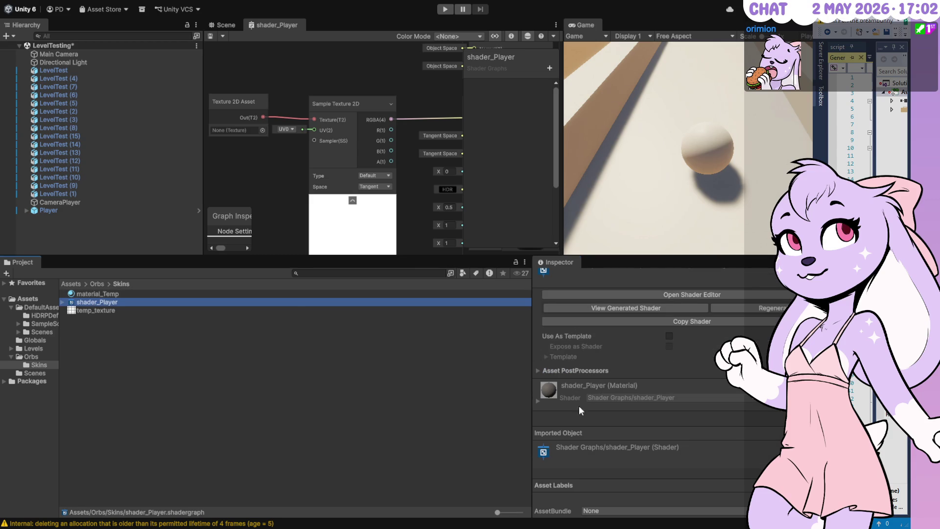
{"action": "left_click", "coordinate": [538, 401]}
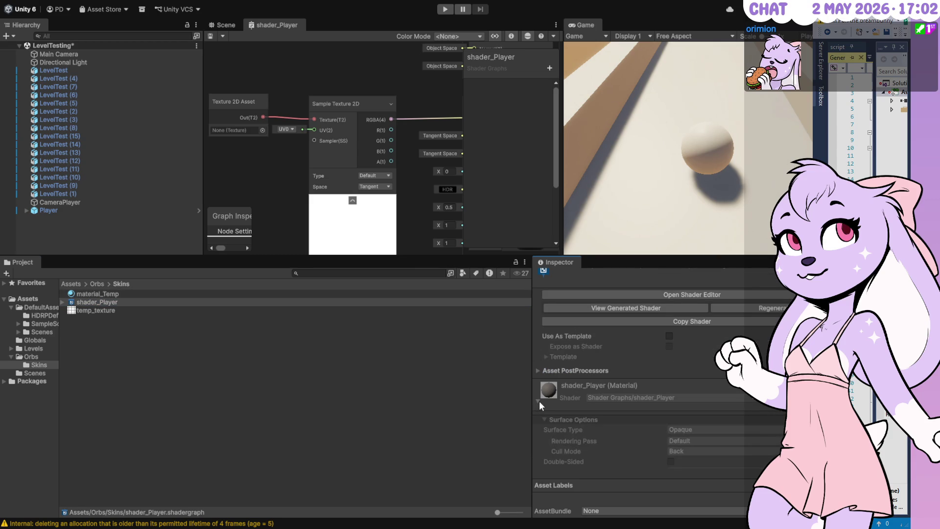
{"action": "left_click", "coordinate": [539, 401]}
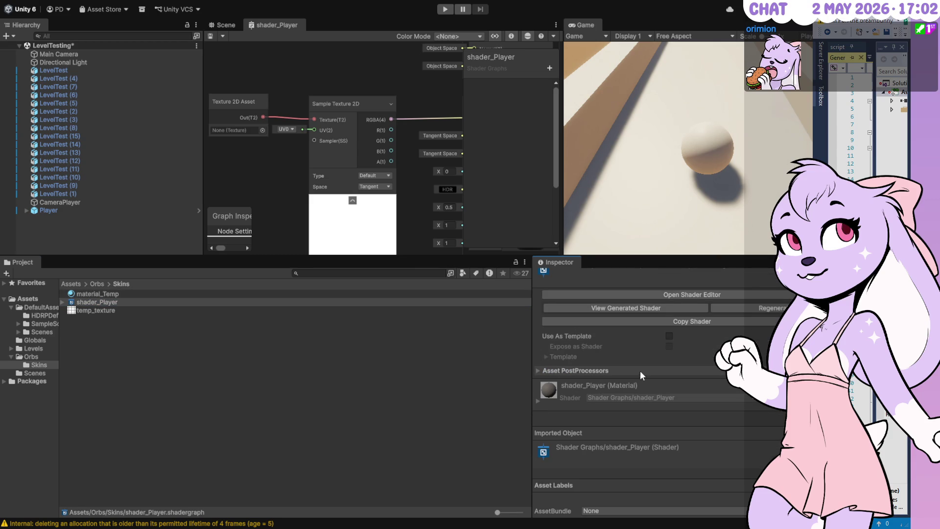
Step: Toggle material_Temp's Double-Sided option, leaving it single-sided with Cull Mode Back
{"action": "left_click", "coordinate": [98, 293]}
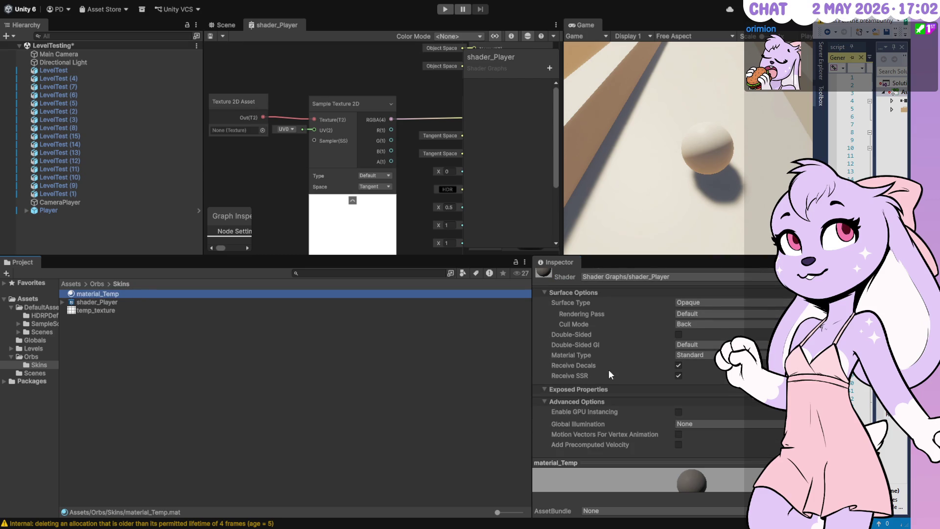
{"action": "left_click", "coordinate": [679, 334]}
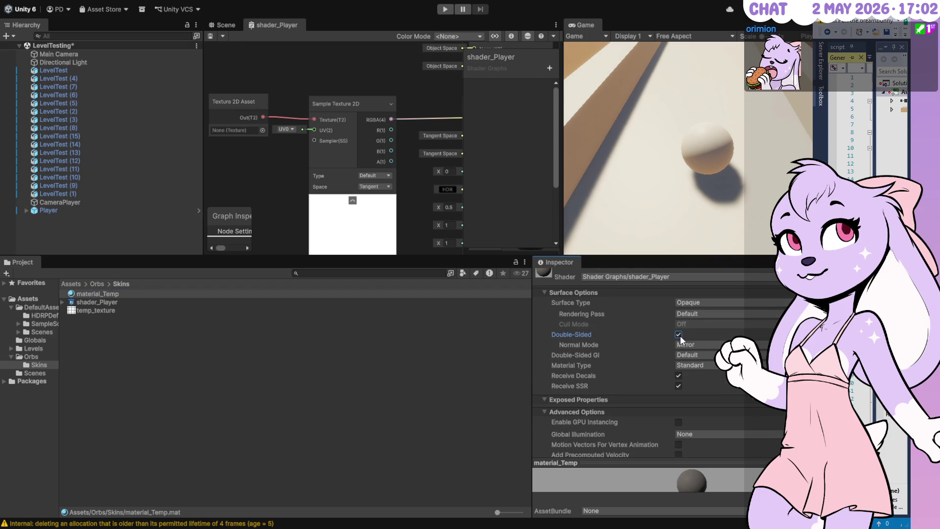
{"action": "left_click", "coordinate": [678, 334]}
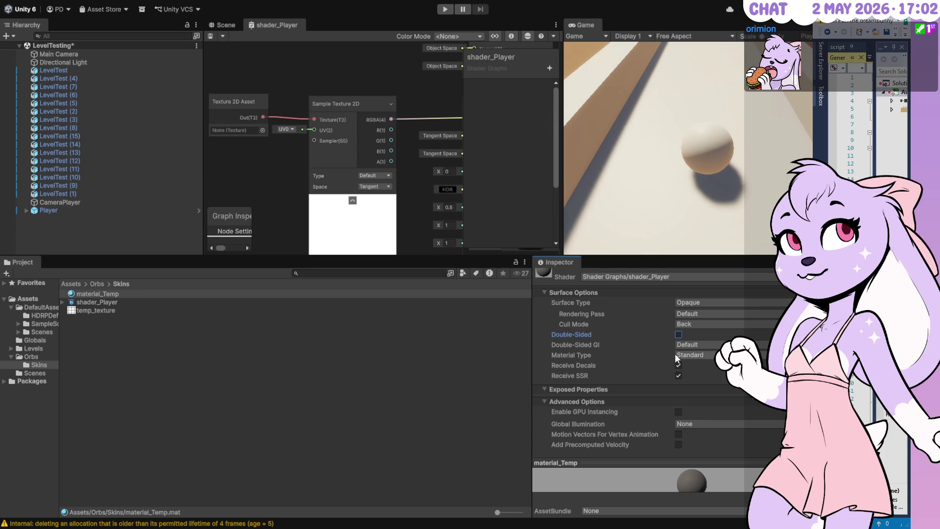
{"action": "left_click", "coordinate": [678, 334]}
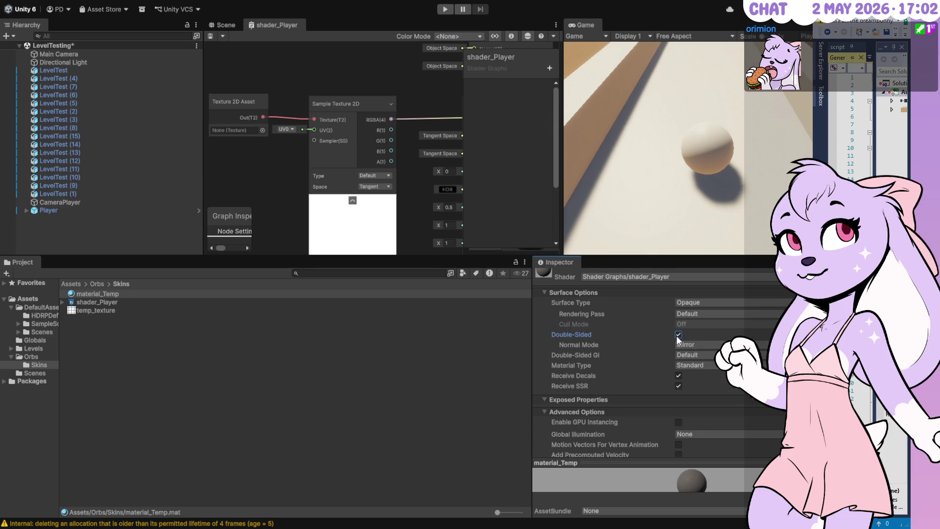
{"action": "left_click", "coordinate": [677, 335]}
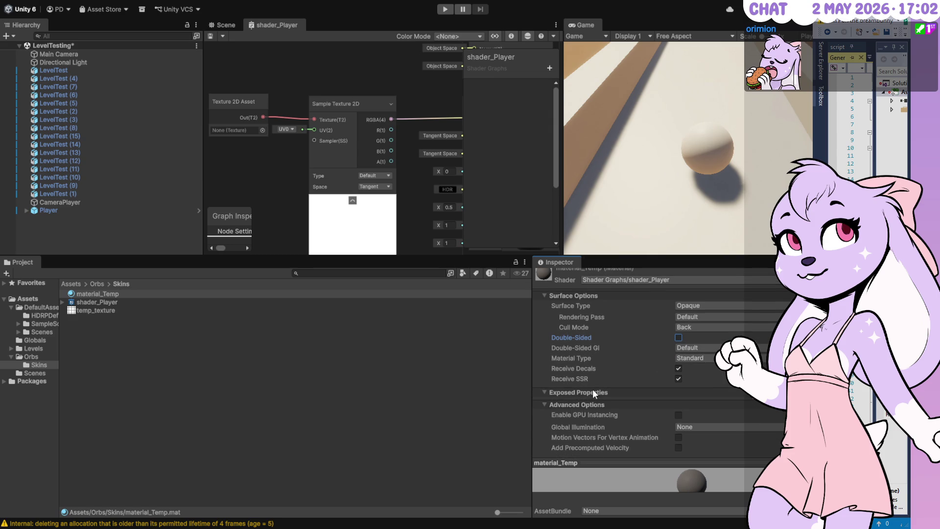
{"action": "scroll", "coordinate": [268, 176], "scroll_direction": "down", "scroll_amount": 1}
{"action": "left_click", "coordinate": [273, 119]}
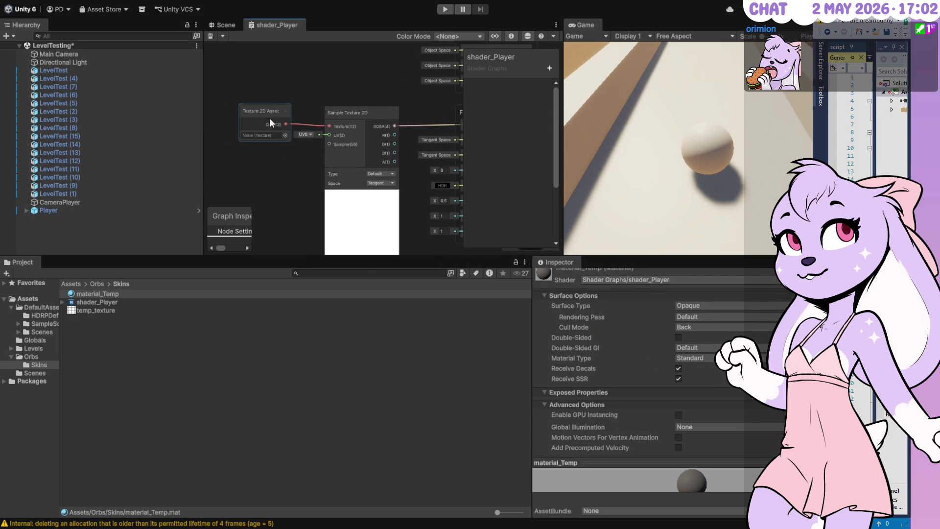
Step: Resize the graph settings panel and rearrange the nodes, placing the Texture 2D Asset node
{"action": "mouse_move", "coordinate": [250, 208]}
{"action": "left_mouse_down"}
{"action": "mouse_move", "coordinate": [349, 150]}
{"action": "mouse_move", "coordinate": [360, 170]}
{"action": "mouse_move", "coordinate": [386, 173]}
{"action": "left_mouse_up"}
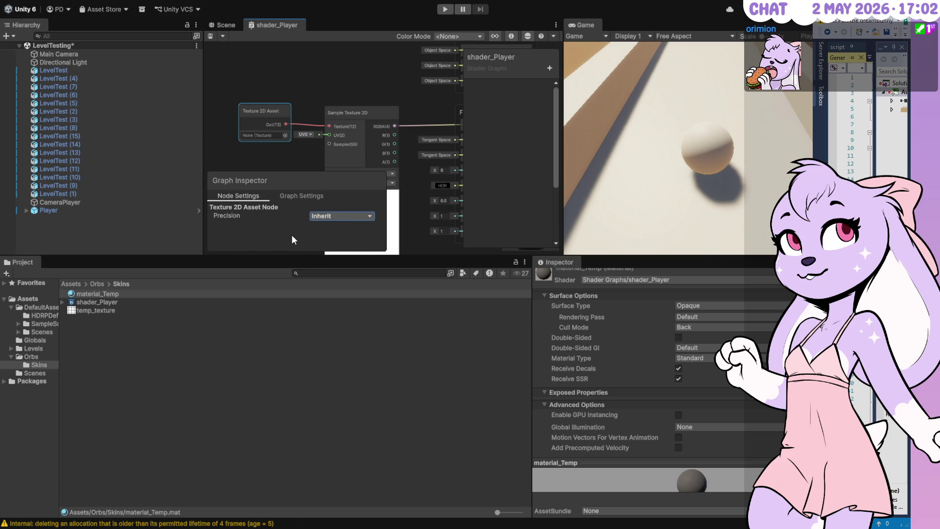
{"action": "left_click", "coordinate": [293, 195]}
{"action": "mouse_move", "coordinate": [310, 166]}
{"action": "left_mouse_down"}
{"action": "mouse_move", "coordinate": [318, 114]}
{"action": "mouse_move", "coordinate": [313, 167]}
{"action": "left_mouse_up"}
{"action": "mouse_move", "coordinate": [385, 206]}
{"action": "left_mouse_down"}
{"action": "mouse_move", "coordinate": [387, 244]}
{"action": "mouse_move", "coordinate": [371, 180]}
{"action": "left_mouse_up"}
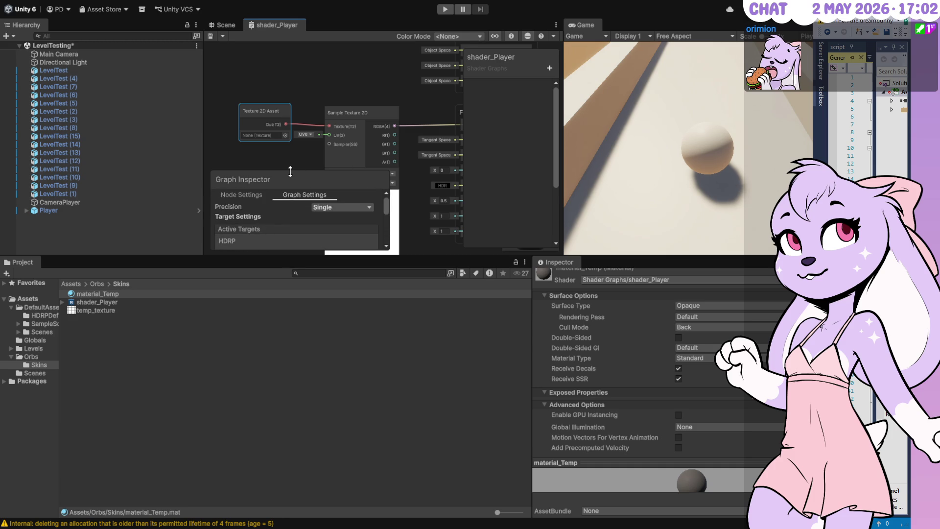
{"action": "left_click_drag", "start_coordinate": [248, 116], "coordinate": [249, 109]}
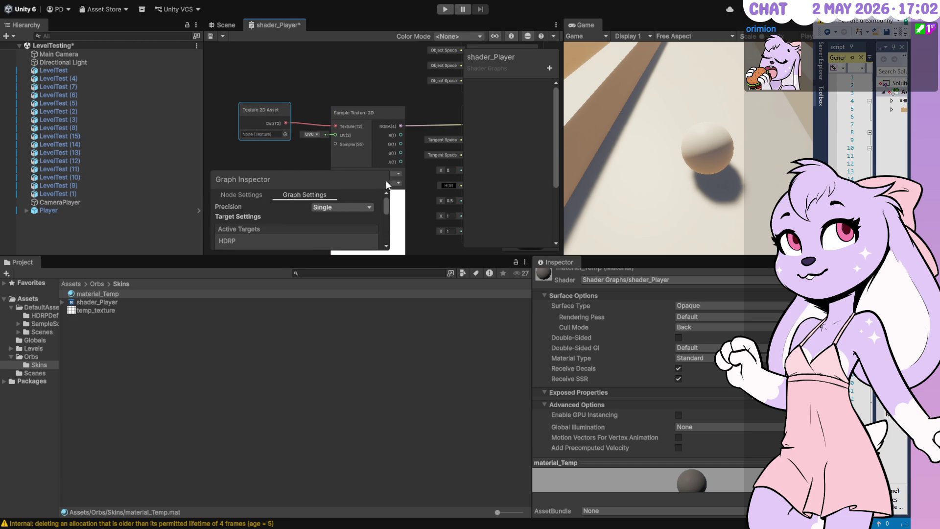
{"action": "mouse_move", "coordinate": [389, 173]}
{"action": "left_mouse_down"}
{"action": "mouse_move", "coordinate": [365, 205]}
{"action": "mouse_move", "coordinate": [254, 205]}
{"action": "left_mouse_up"}
{"action": "left_click_drag", "start_coordinate": [257, 112], "coordinate": [307, 110]}
Step: Assign temp_texture to the Texture 2D Asset node and save the shader graph
{"action": "left_click_drag", "start_coordinate": [94, 310], "coordinate": [293, 137]}
{"action": "key", "text": "ctrl+s"}
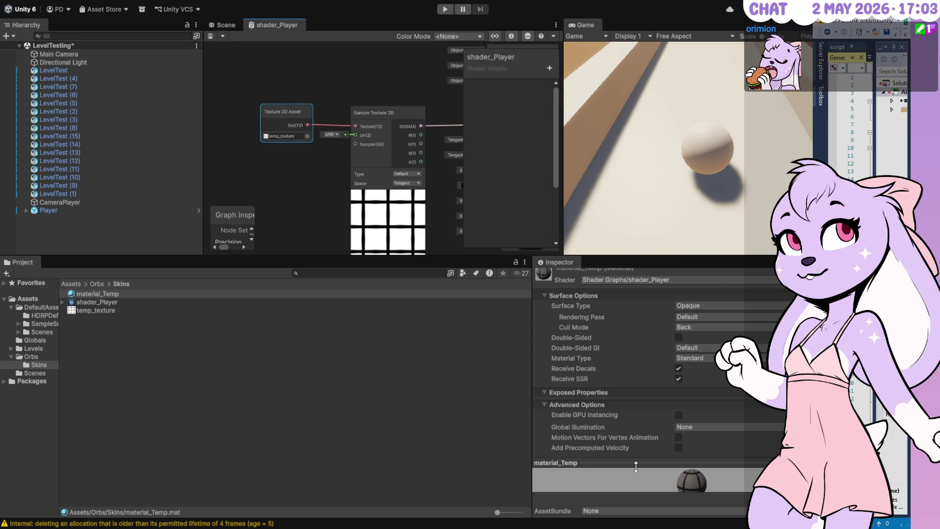
{"action": "left_click", "coordinate": [624, 394]}
{"action": "left_click", "coordinate": [611, 391]}
{"action": "left_click", "coordinate": [286, 127]}
Step: Rename the temp_texture property to 'Color' in the Blackboard
{"action": "left_click", "coordinate": [286, 111]}
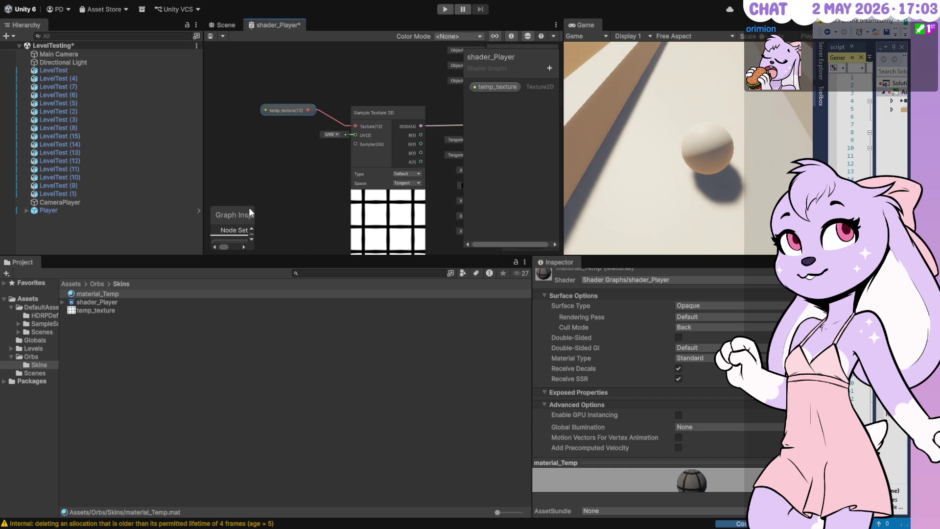
{"action": "left_click_drag", "start_coordinate": [257, 205], "coordinate": [304, 150]}
{"action": "mouse_move", "coordinate": [279, 111]}
{"action": "left_mouse_down"}
{"action": "mouse_move", "coordinate": [298, 130]}
{"action": "mouse_move", "coordinate": [289, 124]}
{"action": "mouse_move", "coordinate": [315, 117]}
{"action": "mouse_move", "coordinate": [305, 120]}
{"action": "left_mouse_up"}
{"action": "double_click", "coordinate": [495, 88]}
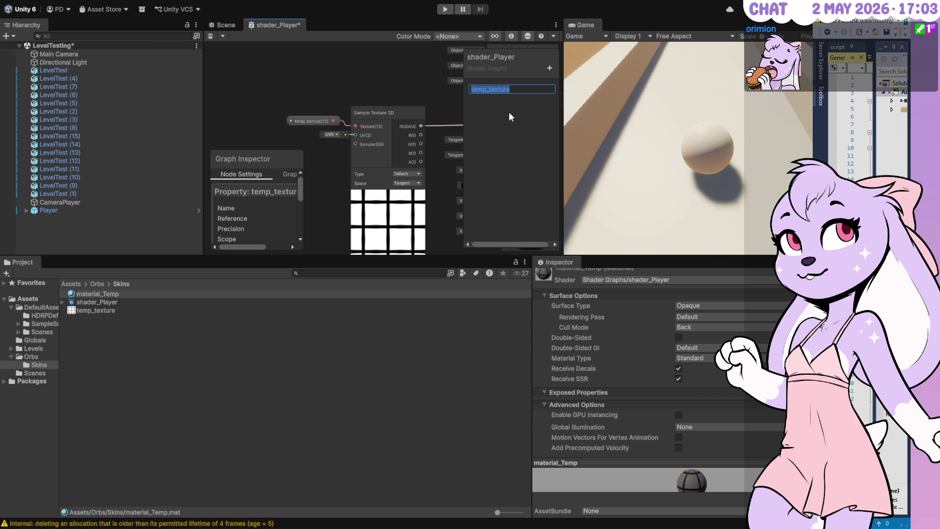
{"action": "type", "text": "Base"}
{"action": "key", "text": "ctrl+a"}
{"action": "type", "text": "Color"}
{"action": "key", "text": "Return"}
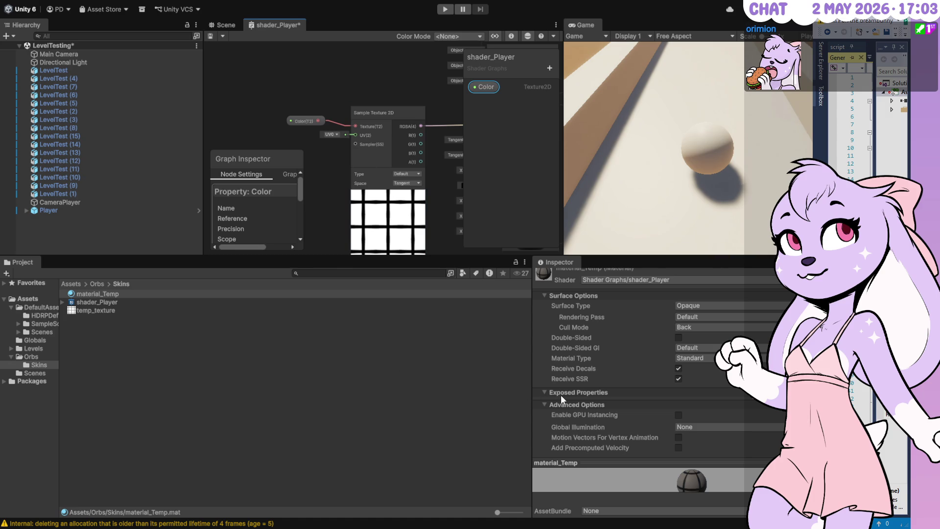
{"action": "left_click", "coordinate": [321, 48]}
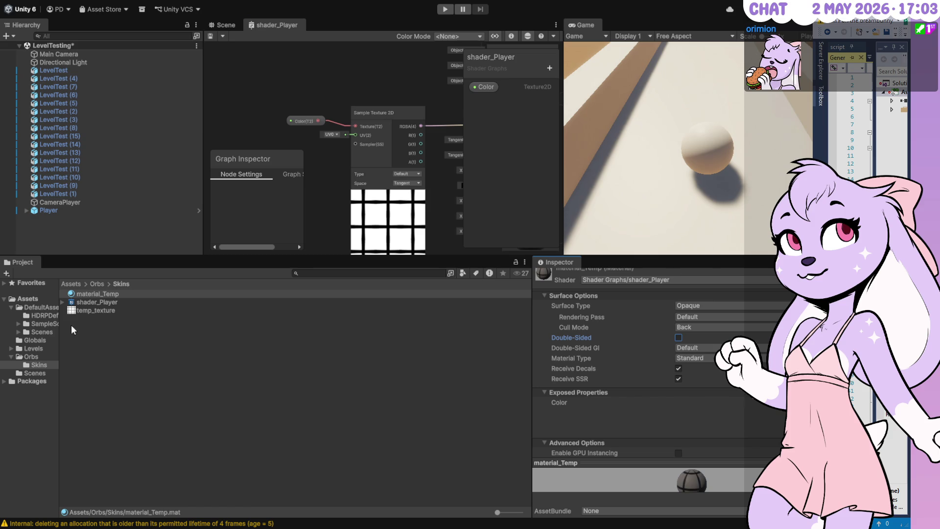
Step: Try dropping material_Temp from the Skins folder onto the ball in the Game view
{"action": "left_click", "coordinate": [95, 284]}
{"action": "left_click", "coordinate": [42, 367]}
{"action": "left_click", "coordinate": [84, 294]}
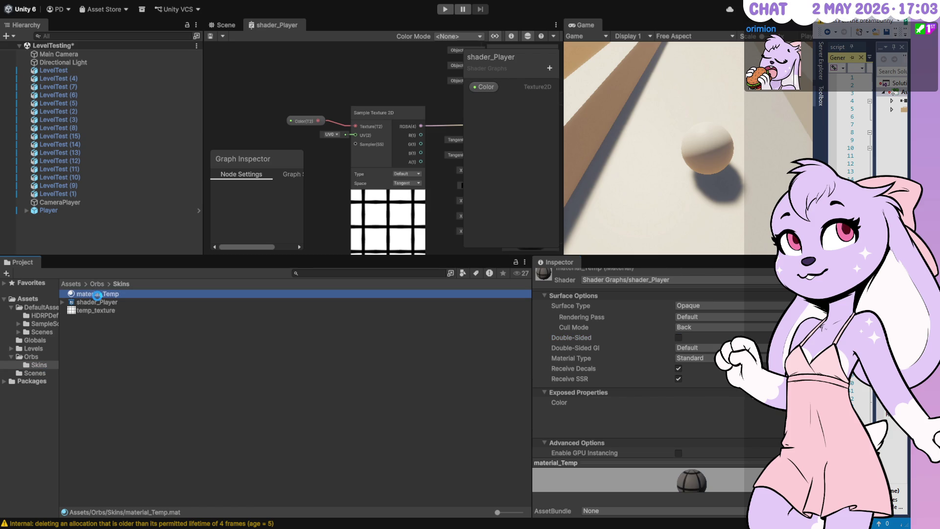
{"action": "mouse_move", "coordinate": [100, 300]}
{"action": "left_mouse_down"}
{"action": "mouse_move", "coordinate": [644, 201]}
{"action": "mouse_move", "coordinate": [719, 156]}
{"action": "mouse_move", "coordinate": [712, 144]}
{"action": "left_mouse_up"}
{"action": "left_click", "coordinate": [131, 294]}
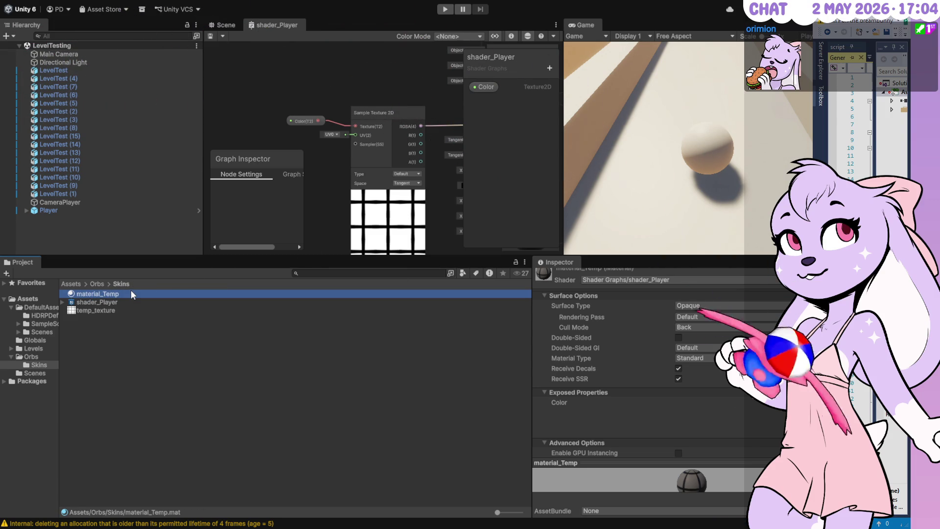
Step: Drop material_Temp onto the Orb's Mesh Renderer, then select prefab_Orb in the Orbs folder
{"action": "left_click", "coordinate": [26, 211]}
{"action": "left_click", "coordinate": [54, 227]}
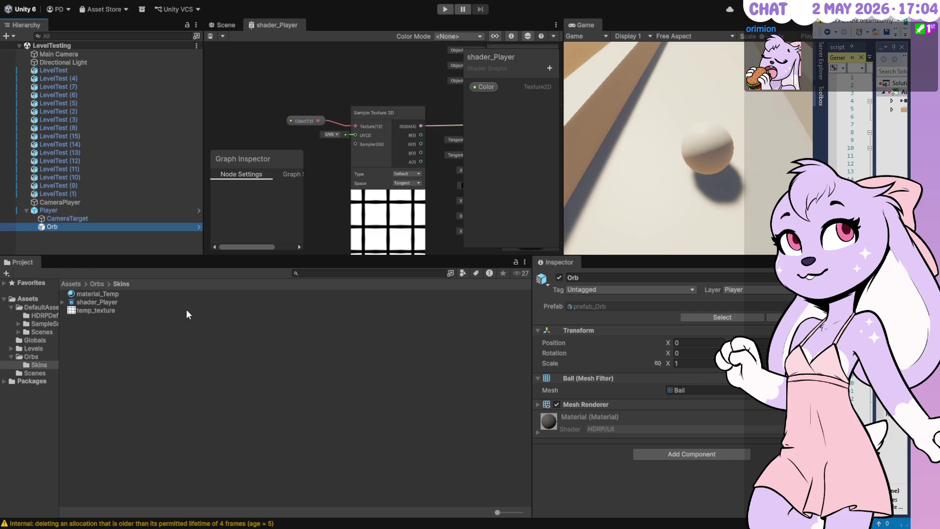
{"action": "mouse_move", "coordinate": [106, 298]}
{"action": "left_mouse_down"}
{"action": "mouse_move", "coordinate": [598, 405]}
{"action": "mouse_move", "coordinate": [548, 421]}
{"action": "left_mouse_up"}
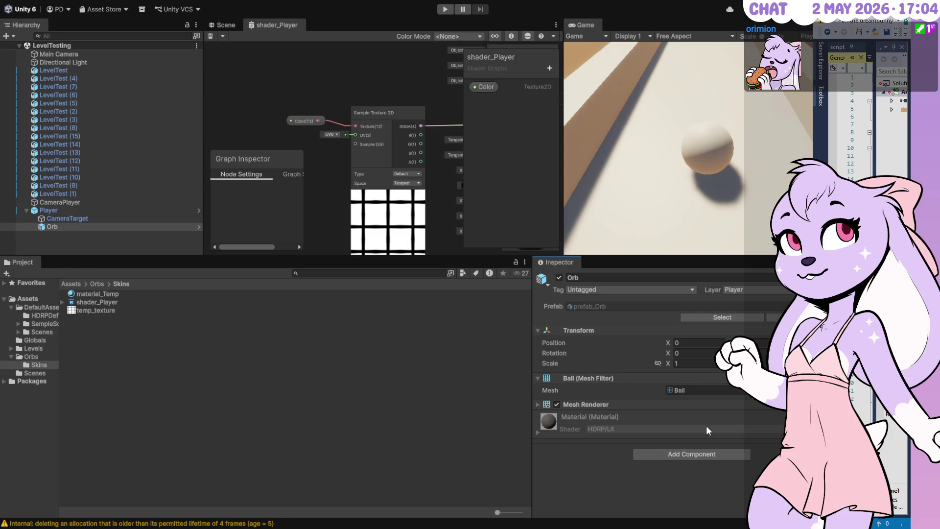
{"action": "left_click", "coordinate": [586, 416]}
{"action": "left_click", "coordinate": [585, 416]}
{"action": "left_click", "coordinate": [573, 428]}
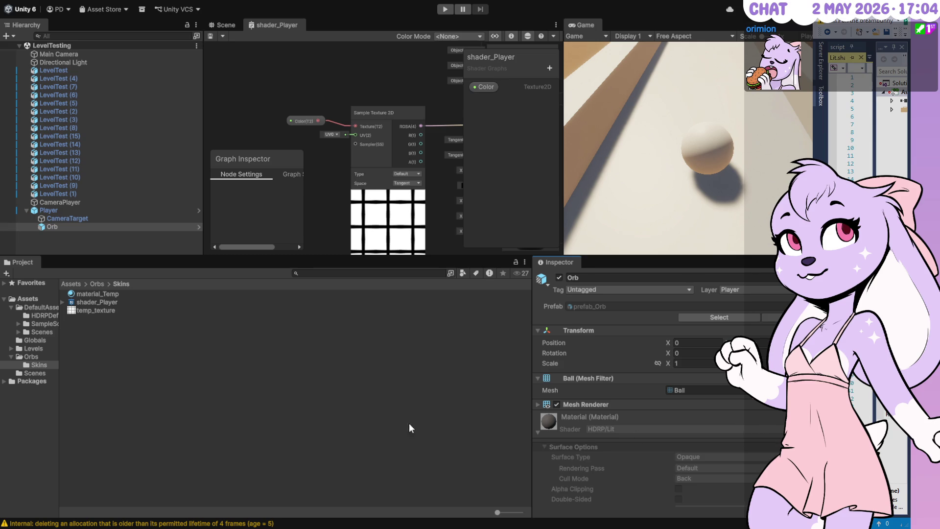
{"action": "left_click", "coordinate": [31, 356]}
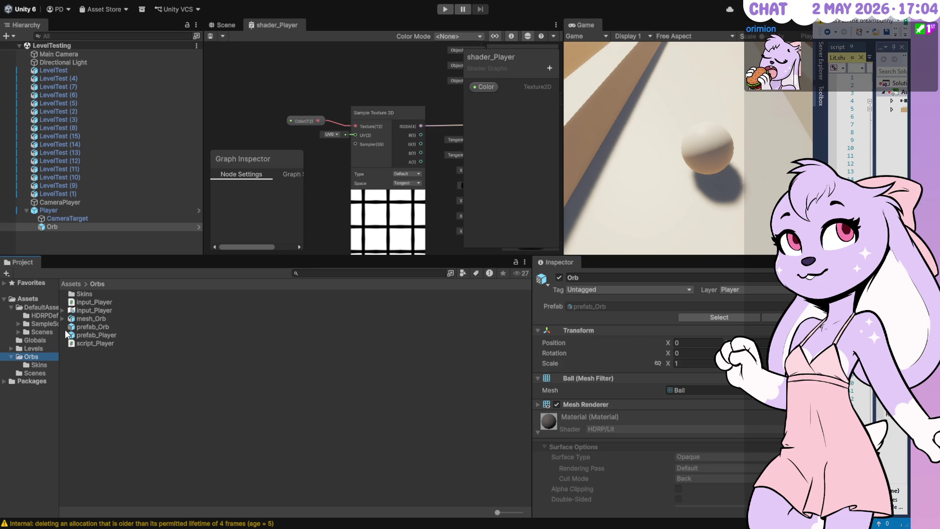
{"action": "left_click", "coordinate": [84, 327]}
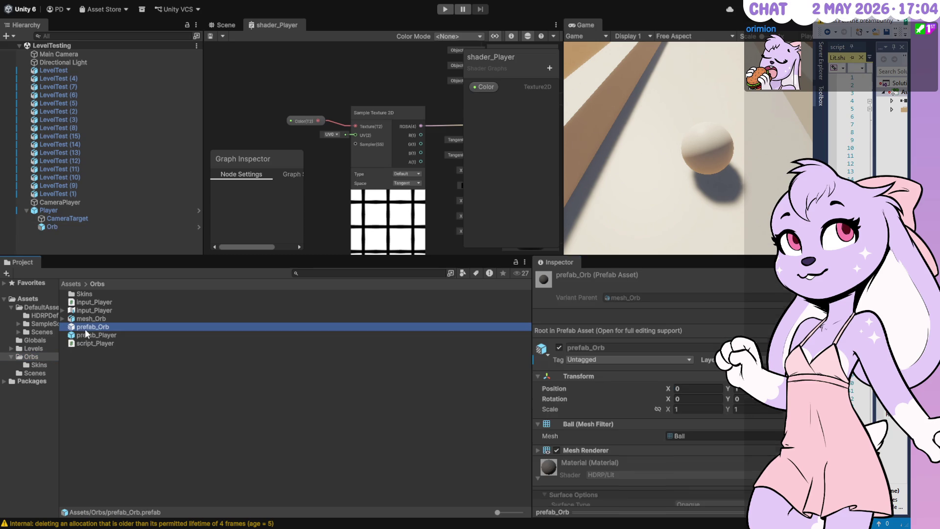
{"action": "double_click", "coordinate": [83, 325]}
{"action": "left_click", "coordinate": [58, 58]}
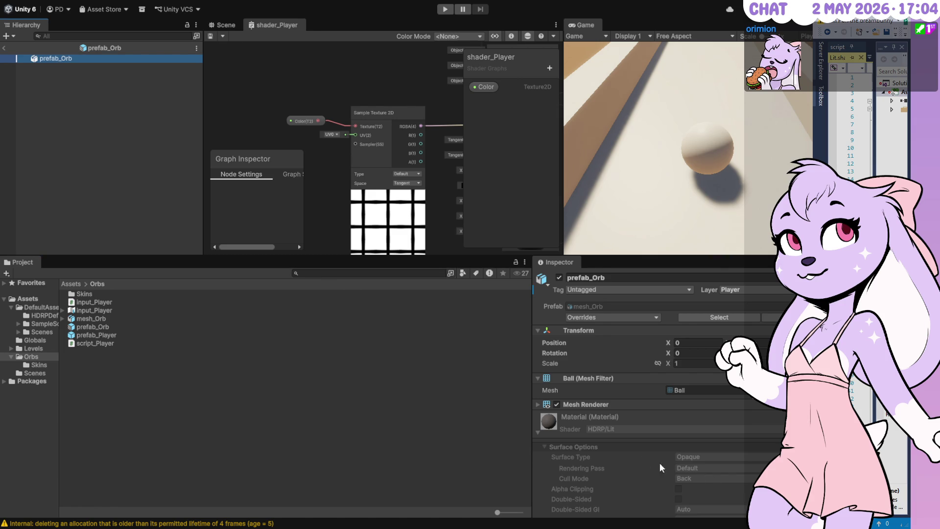
{"action": "left_click", "coordinate": [557, 405]}
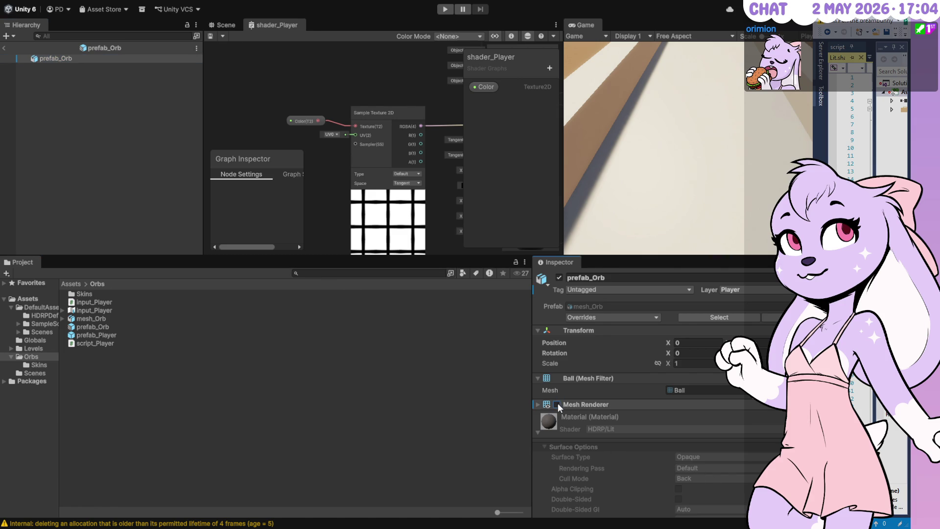
{"action": "left_click", "coordinate": [537, 432]}
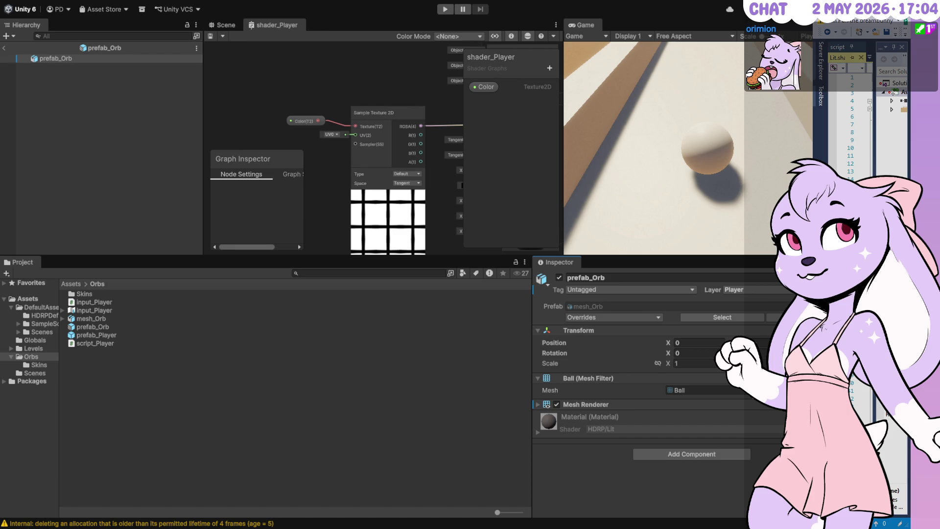
{"action": "left_click", "coordinate": [589, 416]}
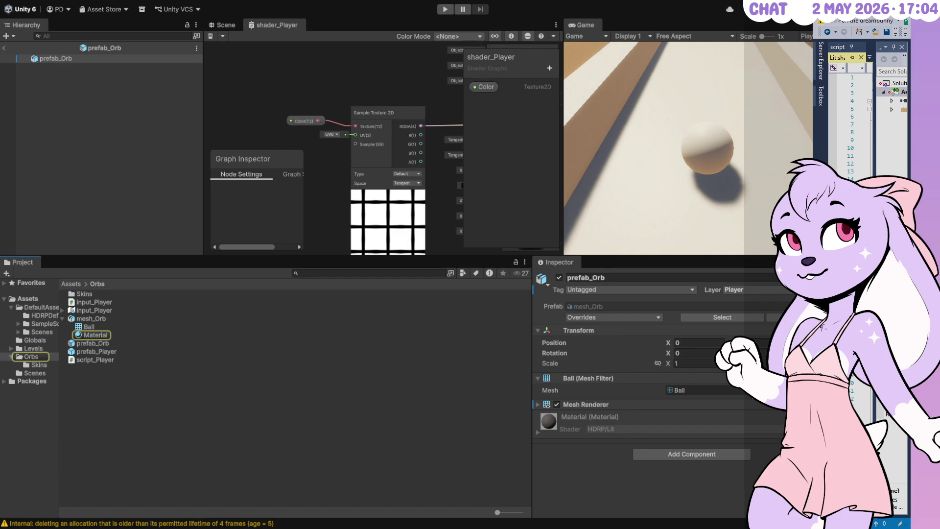
{"action": "left_click", "coordinate": [133, 358]}
{"action": "left_click", "coordinate": [105, 343]}
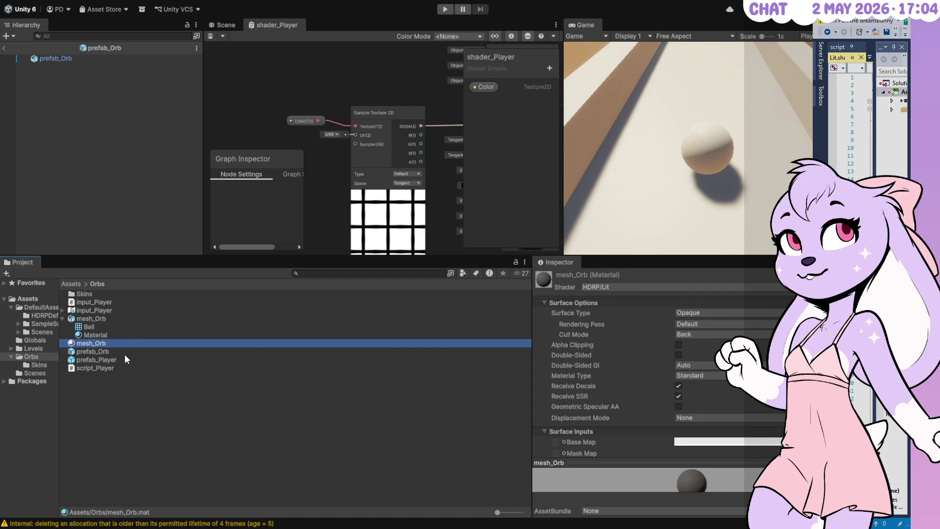
{"action": "key", "text": "Delete"}
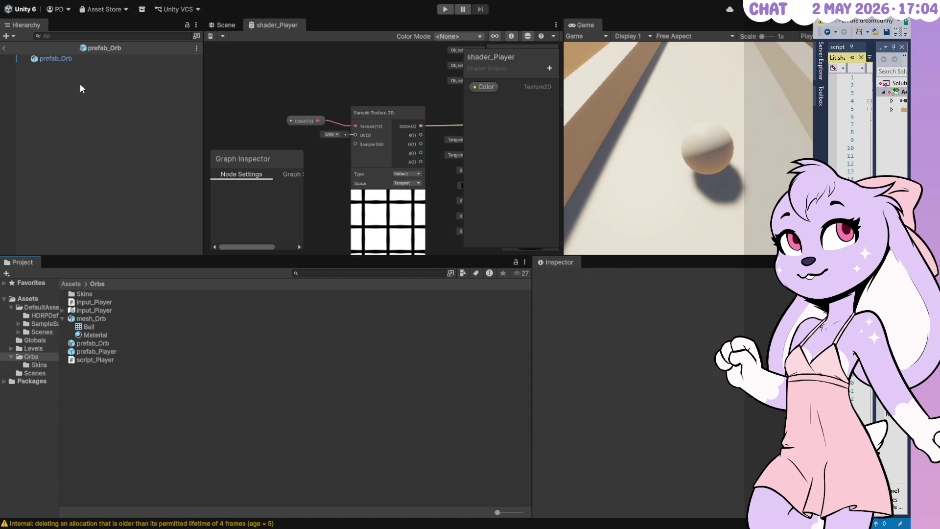
{"action": "left_click", "coordinate": [66, 59]}
{"action": "left_click", "coordinate": [622, 430]}
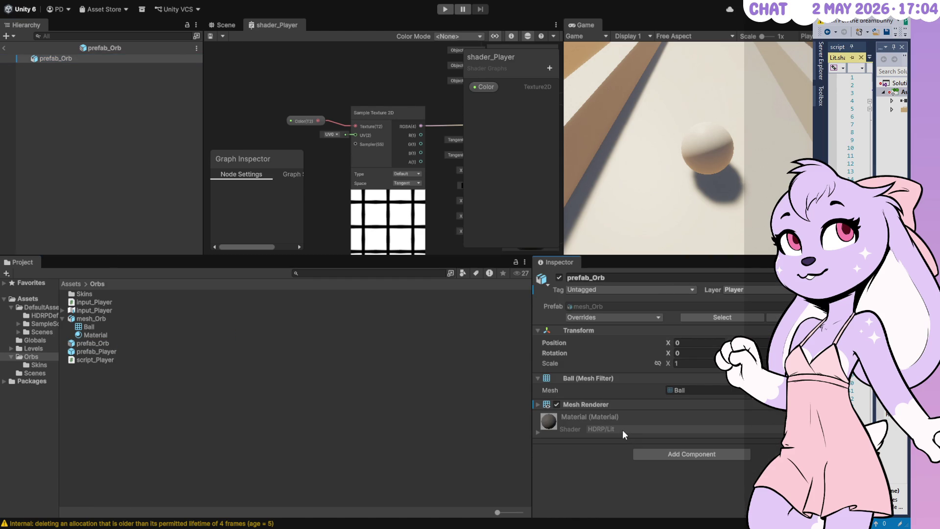
{"action": "left_click", "coordinate": [538, 430]}
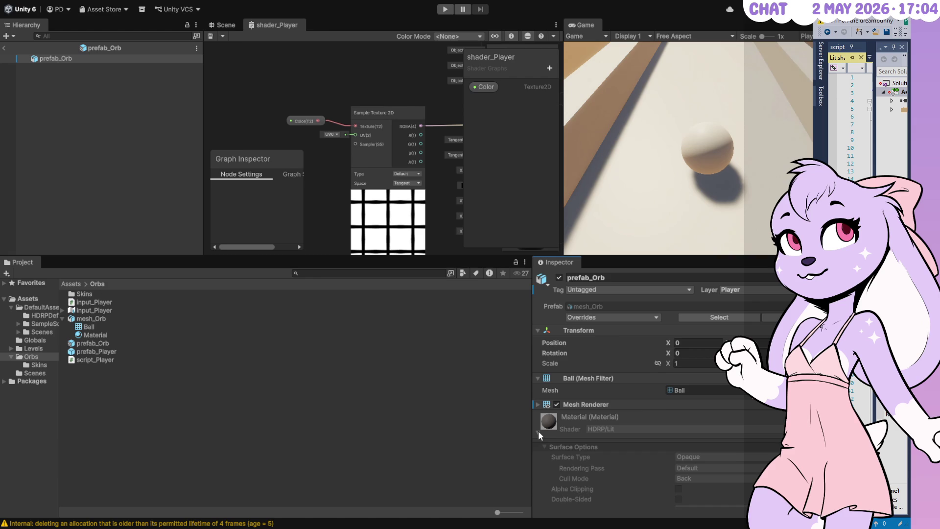
{"action": "left_click", "coordinate": [538, 430]}
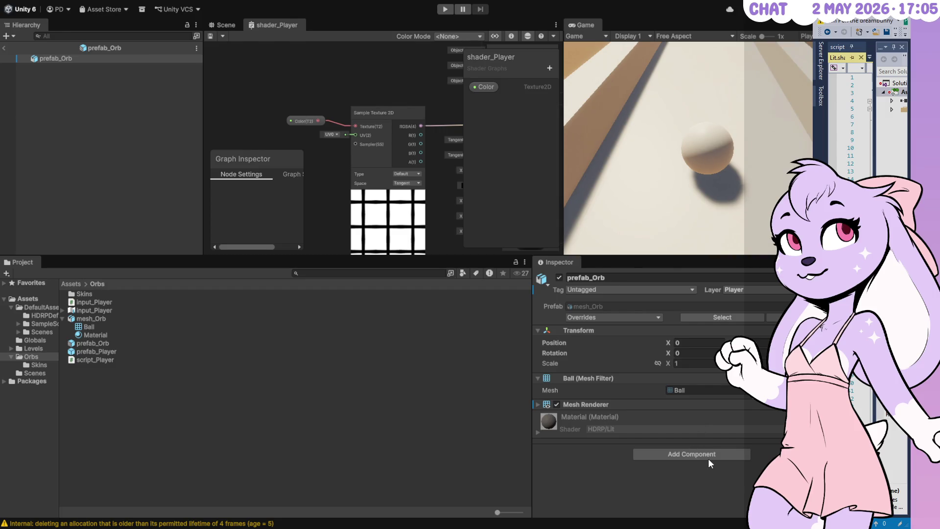
{"action": "left_click", "coordinate": [537, 405]}
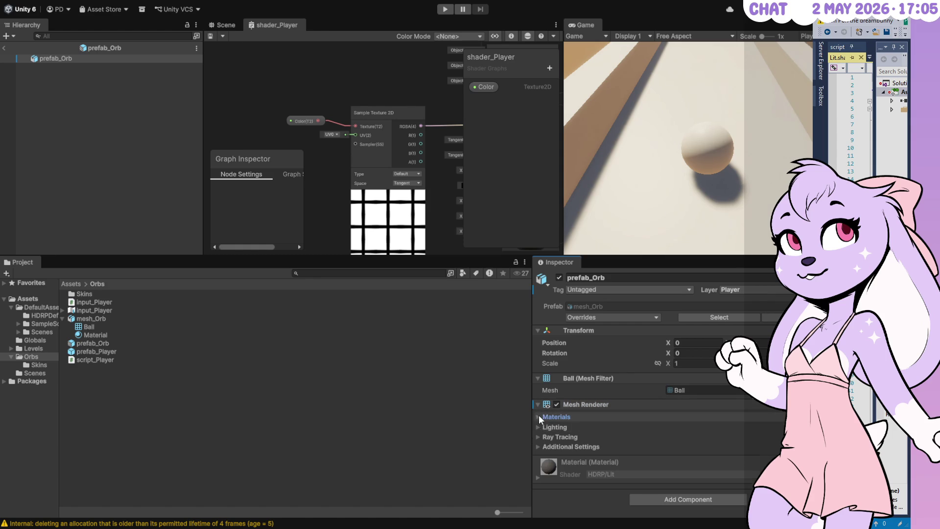
Step: Set prefab_Orb's Mesh Renderer Element 0 to SpatialMappingWireframe and view it in the Scene view
{"action": "left_click", "coordinate": [538, 416]}
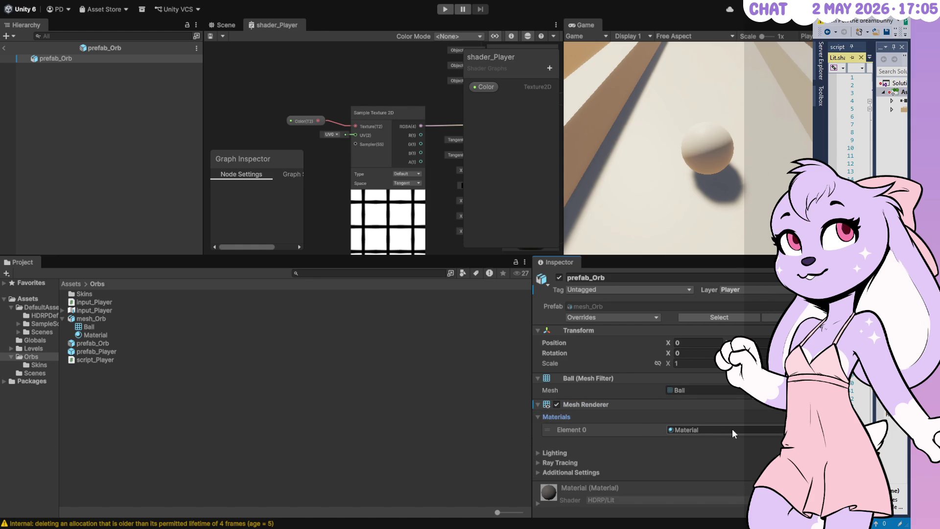
{"action": "left_click", "coordinate": [774, 428]}
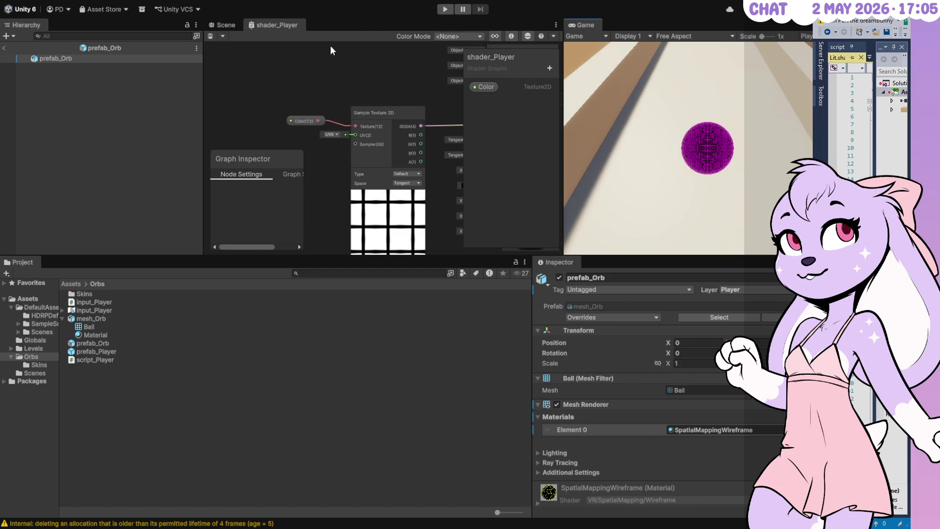
{"action": "left_click", "coordinate": [216, 25]}
{"action": "mouse_move", "coordinate": [448, 159]}
{"action": "left_mouse_down"}
{"action": "mouse_move", "coordinate": [198, 152]}
{"action": "mouse_move", "coordinate": [198, 169]}
{"action": "left_mouse_up"}
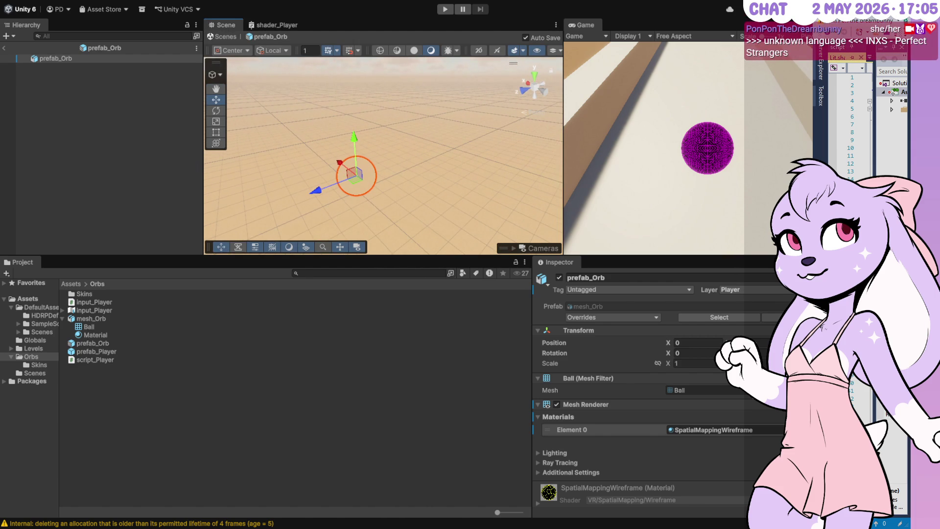
Step: Cycle the orb's material through Aluminium_Mat, Bamboo_A and Bamboo_Leaf_A, settling on material_Temp
{"action": "left_click", "coordinate": [727, 429]}
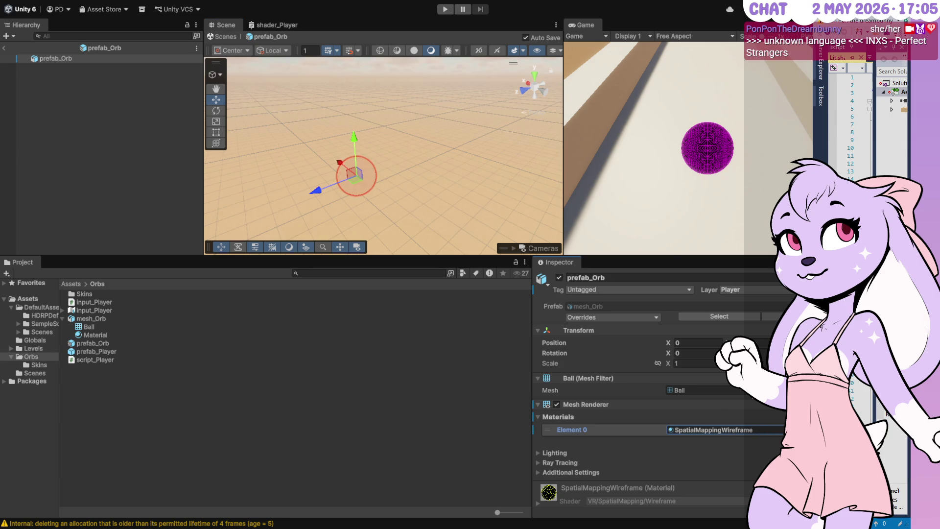
{"action": "key", "text": "alt+Tab"}
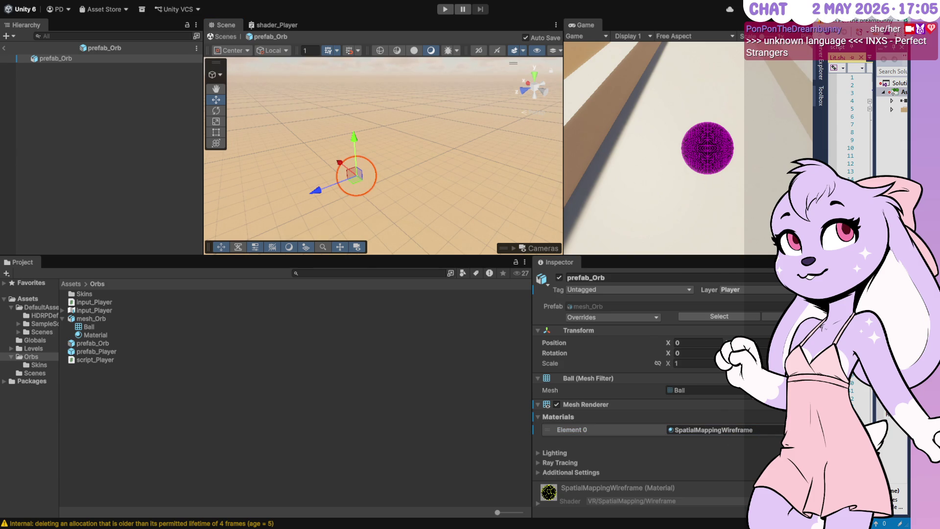
{"action": "key", "text": "ctrl+z"}
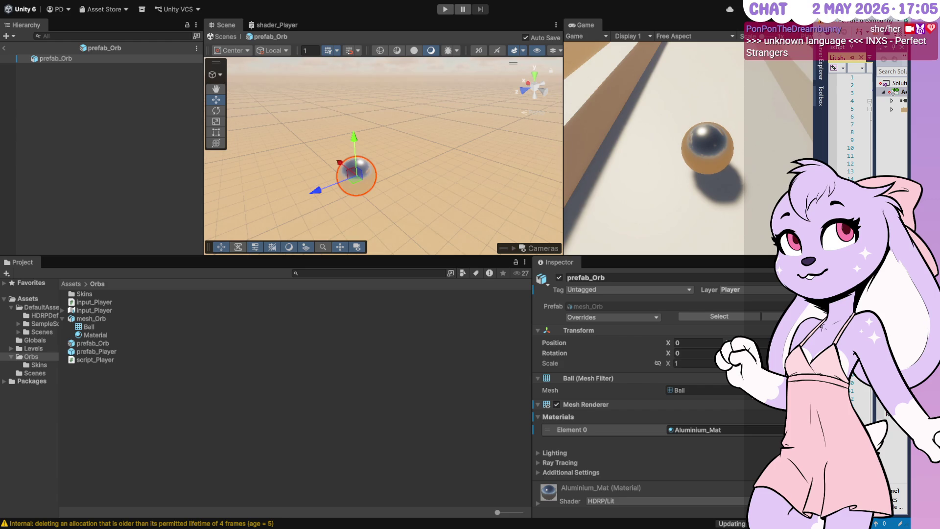
{"action": "key", "text": "ctrl+z"}
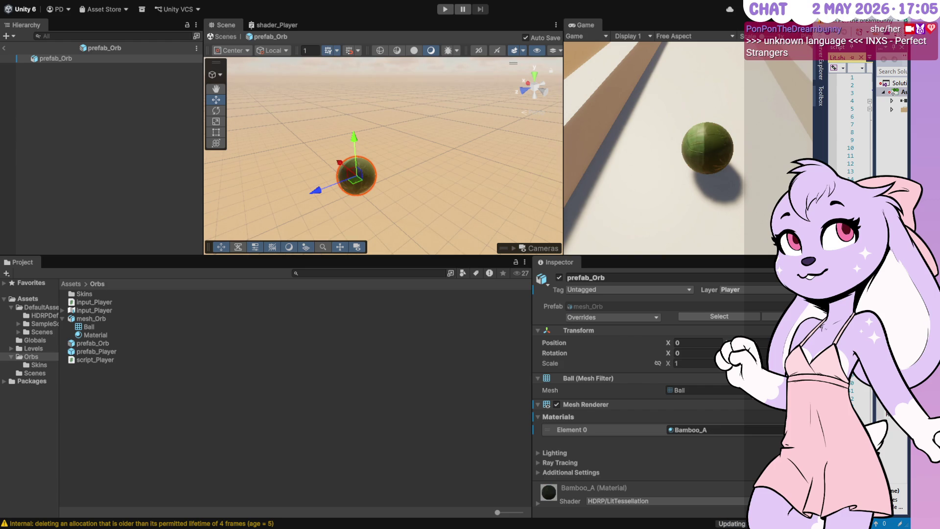
{"action": "key", "text": "ctrl+z"}
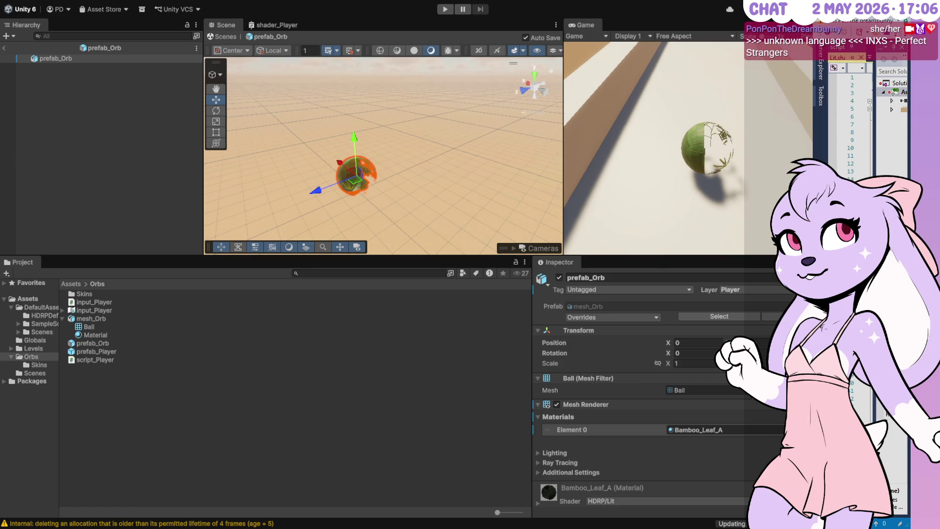
{"action": "key", "text": "ctrl+z"}
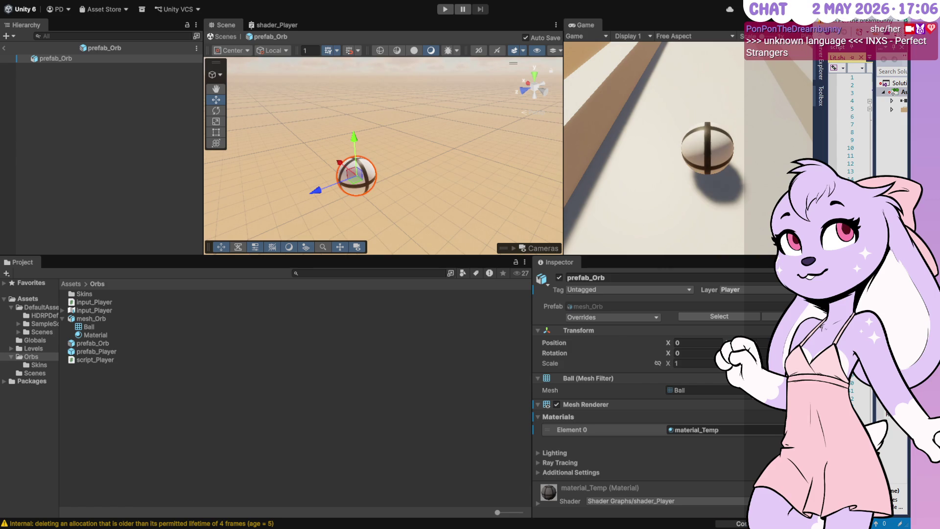
{"action": "left_click", "coordinate": [685, 430]}
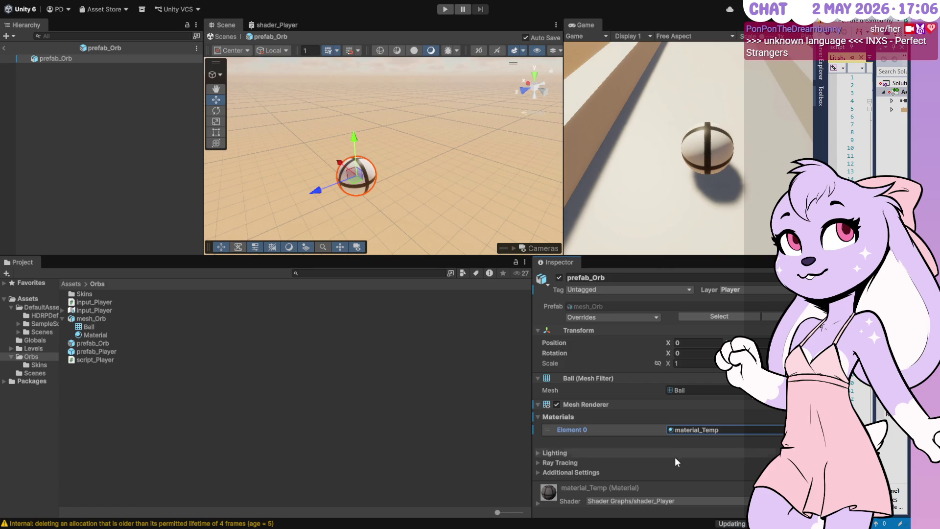
Step: Enlarge the Game view at 16:9, exit prefab mode to LevelTesting, and start play mode
{"action": "mouse_move", "coordinate": [580, 254]}
{"action": "left_mouse_down"}
{"action": "mouse_move", "coordinate": [583, 420]}
{"action": "mouse_move", "coordinate": [585, 329]}
{"action": "left_mouse_up"}
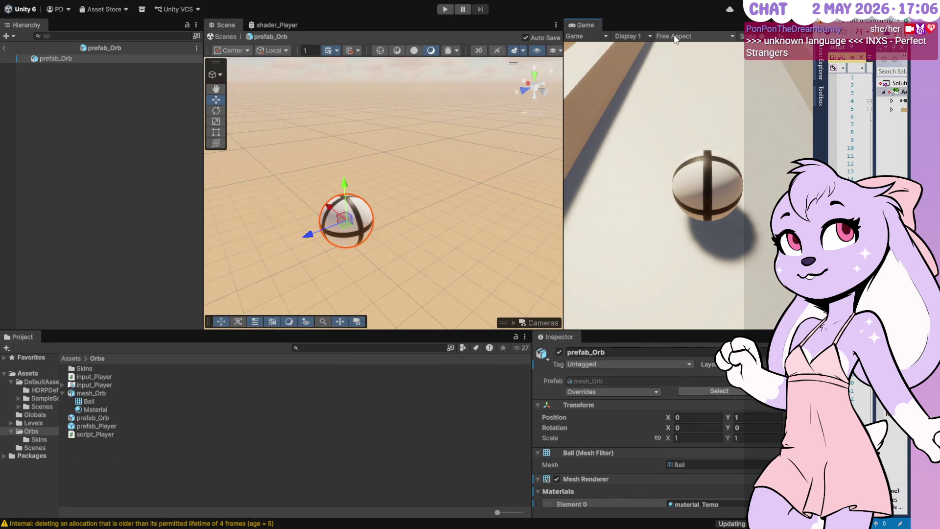
{"action": "left_click", "coordinate": [693, 35]}
{"action": "left_click", "coordinate": [665, 101]}
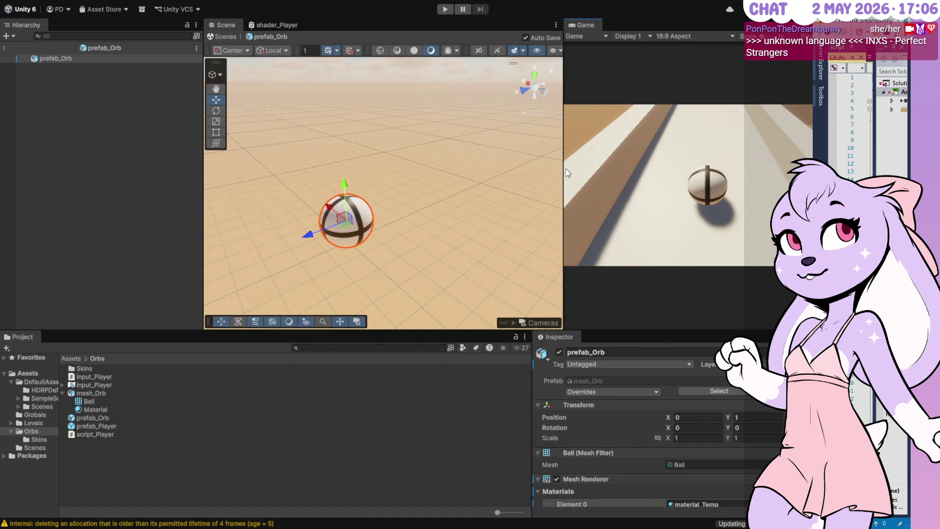
{"action": "left_click_drag", "start_coordinate": [563, 166], "coordinate": [351, 141]}
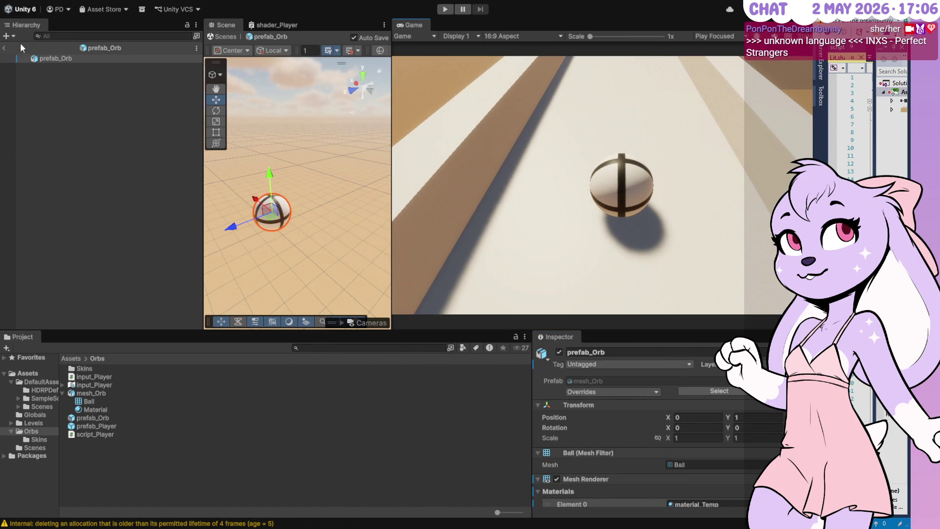
{"action": "left_click", "coordinate": [4, 48]}
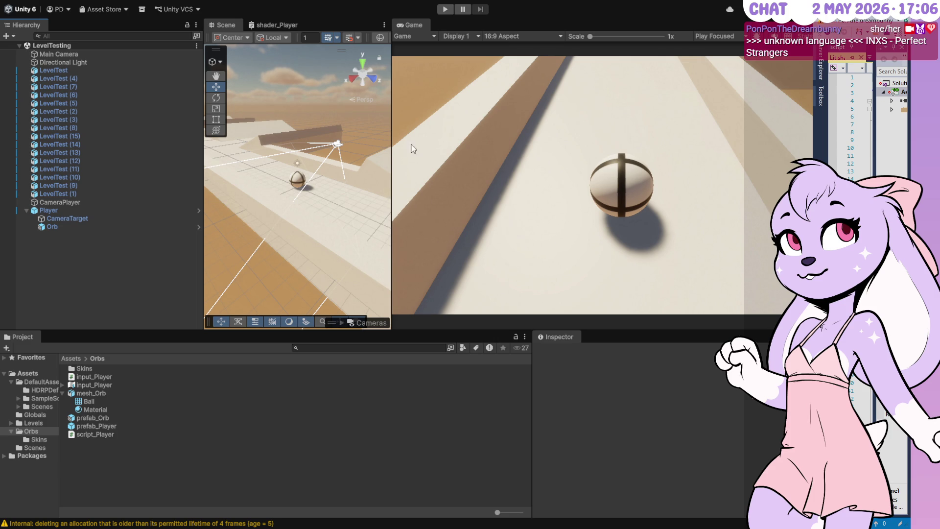
{"action": "left_click", "coordinate": [444, 9]}
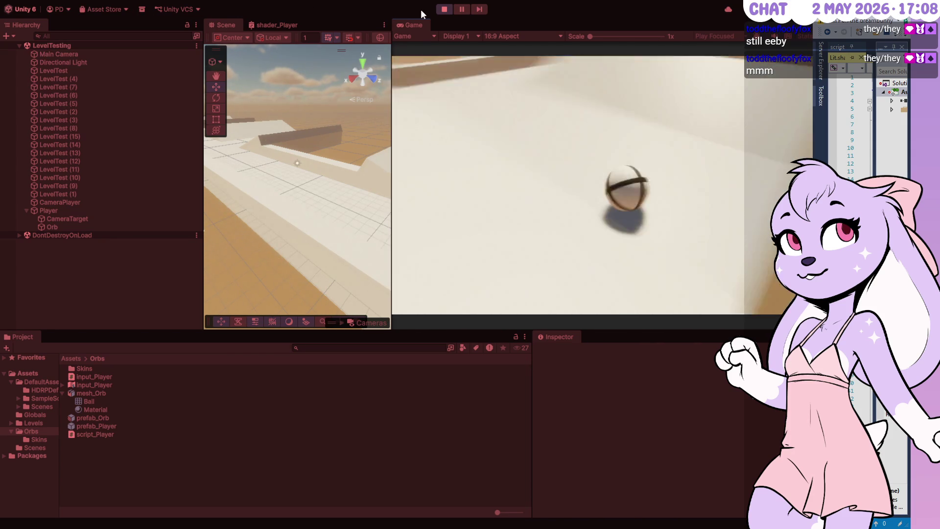
Step: Stop play mode after testing the rolling orb on the level
{"action": "left_click", "coordinate": [437, 11]}
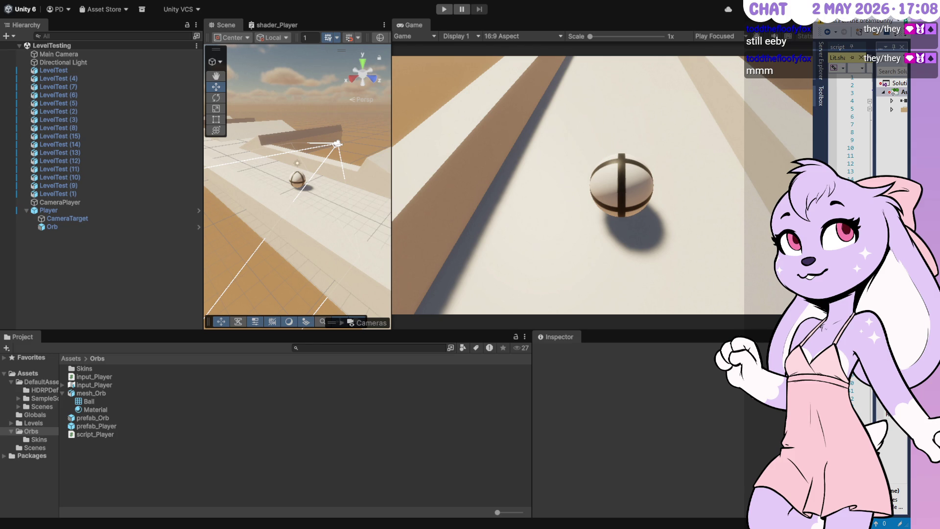
Step: Shrink the Unity window and close the Lit.shader and generated shader graph code files
{"action": "mouse_move", "coordinate": [814, 45]}
{"action": "left_mouse_down"}
{"action": "mouse_move", "coordinate": [400, 47]}
{"action": "mouse_move", "coordinate": [430, 44]}
{"action": "left_mouse_up"}
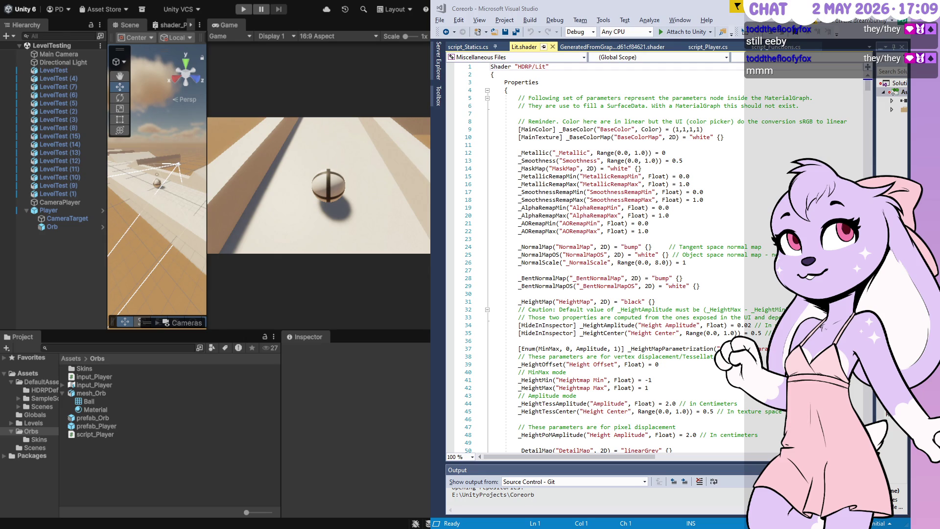
{"action": "left_click", "coordinate": [553, 46]}
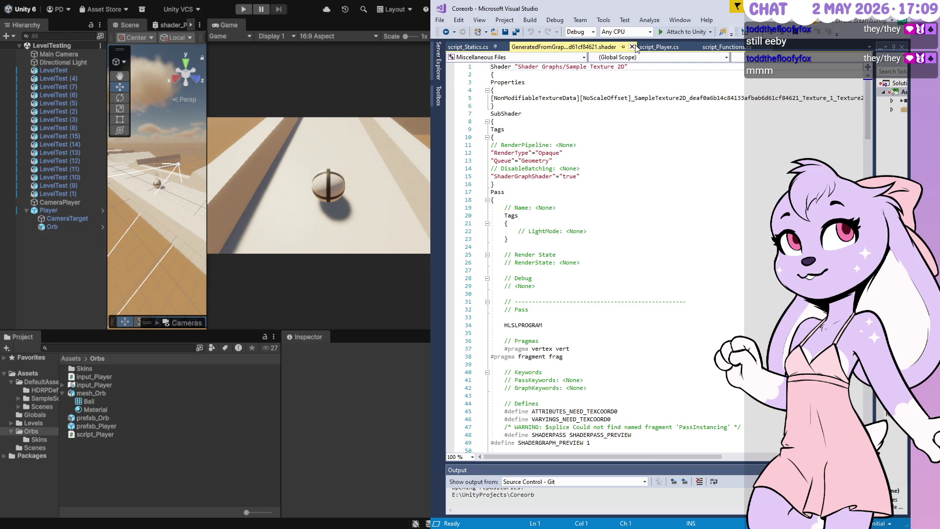
{"action": "left_click", "coordinate": [635, 46]}
{"action": "left_click", "coordinate": [611, 47]}
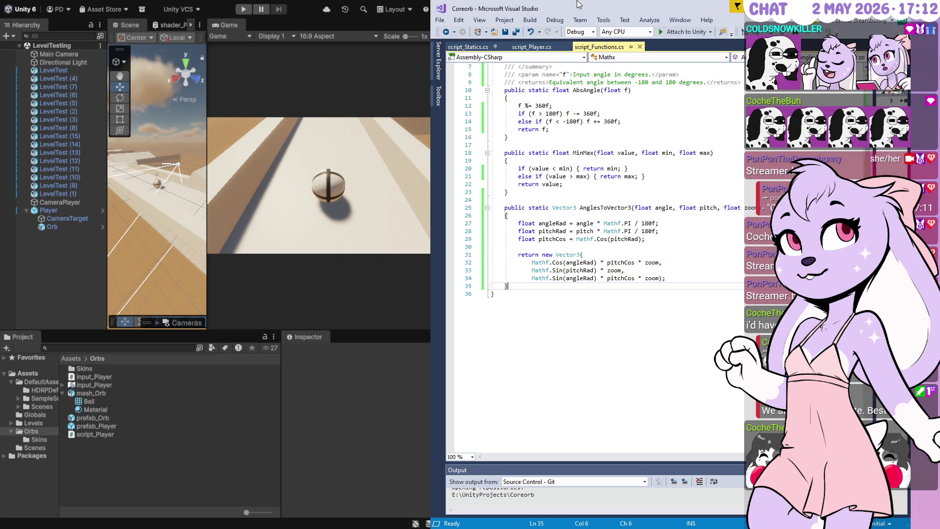
Step: Switch to script_Player.cs in Visual Studio and look over its camera code
{"action": "left_click", "coordinate": [550, 49]}
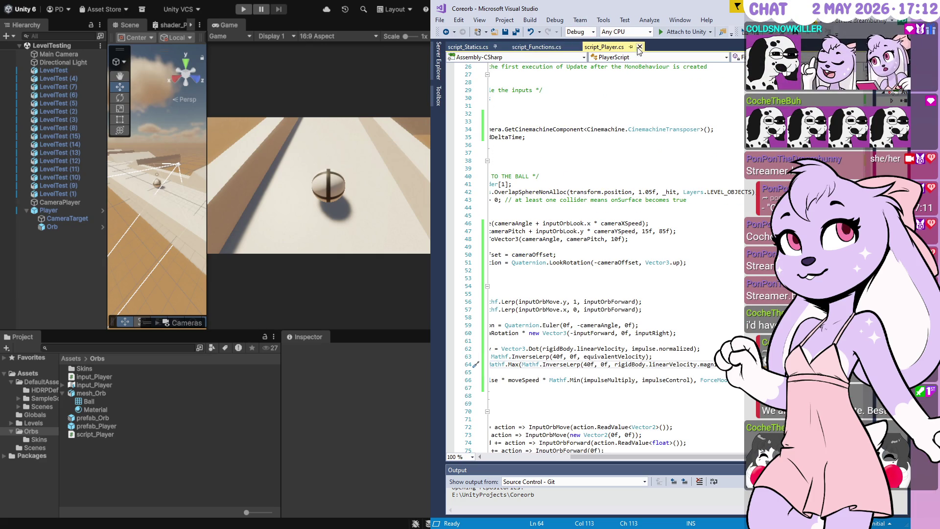
{"action": "scroll", "coordinate": [612, 255], "scroll_direction": "left", "scroll_amount": 5}
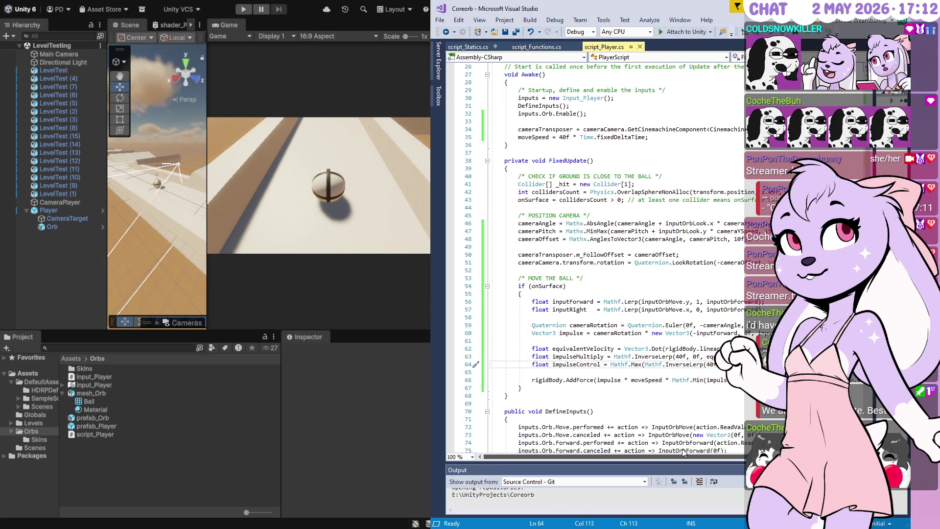
{"action": "scroll", "coordinate": [592, 254], "scroll_direction": "down", "scroll_amount": 7}
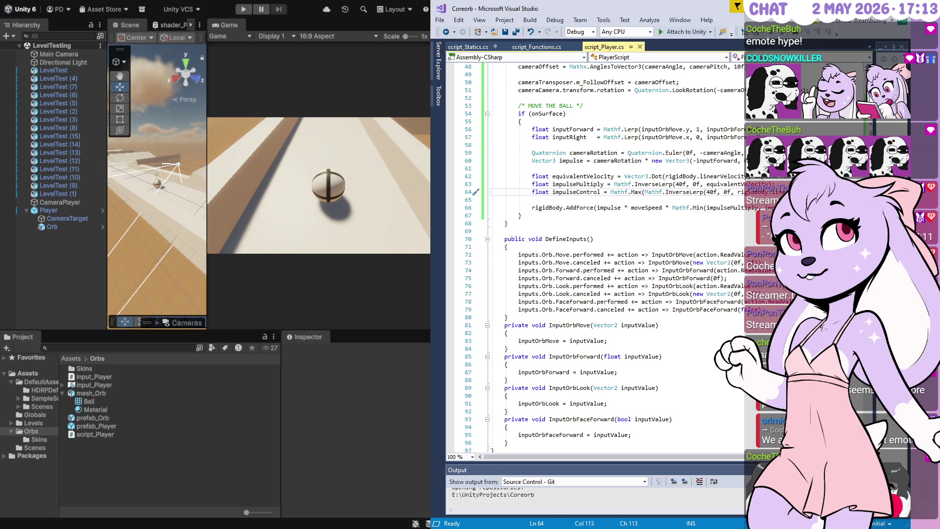
{"action": "scroll", "coordinate": [593, 255], "scroll_direction": "up", "scroll_amount": 3}
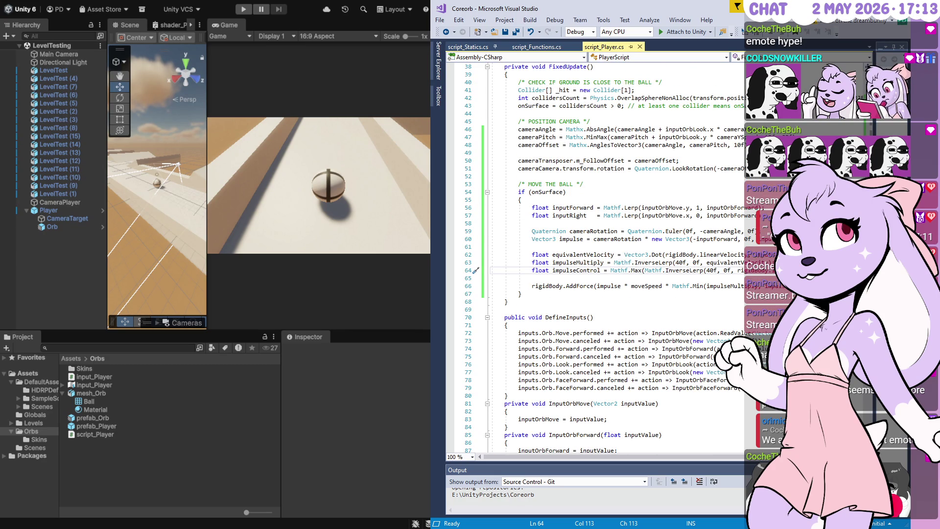
Step: Select Player and expand its Rigidbody to check the Angular Damping of 0.5
{"action": "left_click", "coordinate": [49, 210]}
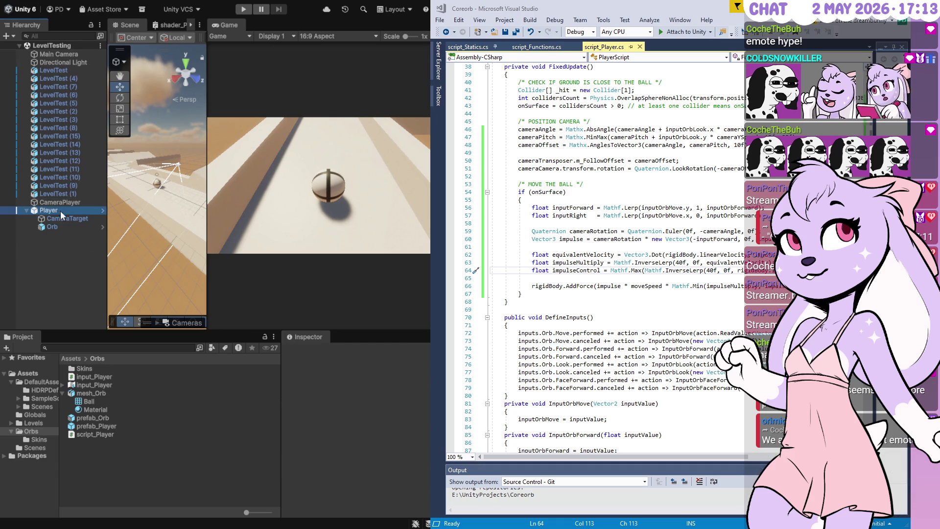
{"action": "left_click", "coordinate": [287, 466]}
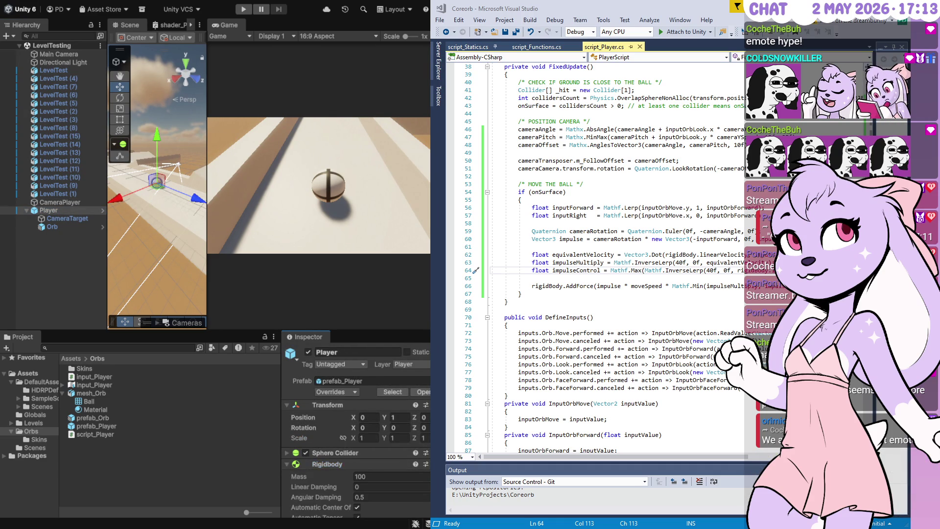
{"action": "scroll", "coordinate": [313, 431], "scroll_direction": "down", "scroll_amount": 5}
{"action": "scroll", "coordinate": [356, 431], "scroll_direction": "up", "scroll_amount": 1}
{"action": "scroll", "coordinate": [303, 409], "scroll_direction": "up", "scroll_amount": 3}
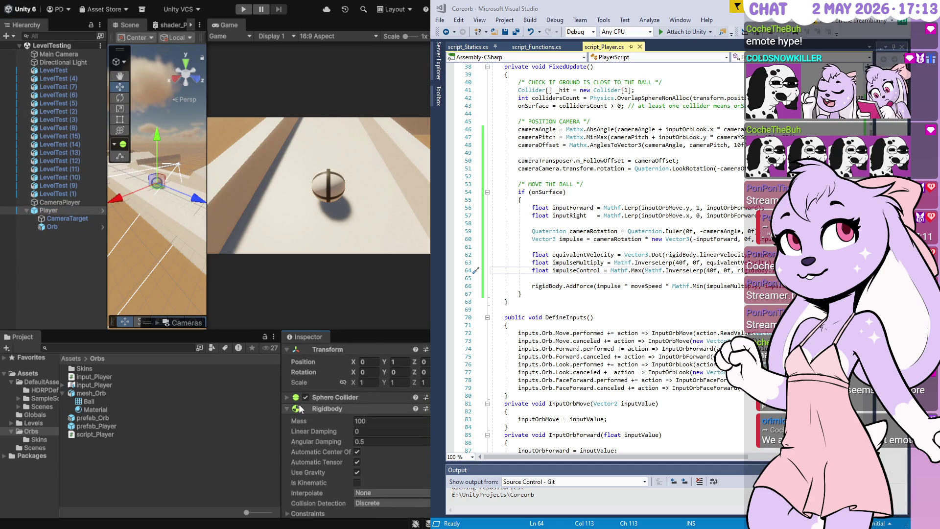
{"action": "left_click", "coordinate": [303, 409]}
{"action": "left_click", "coordinate": [289, 408]}
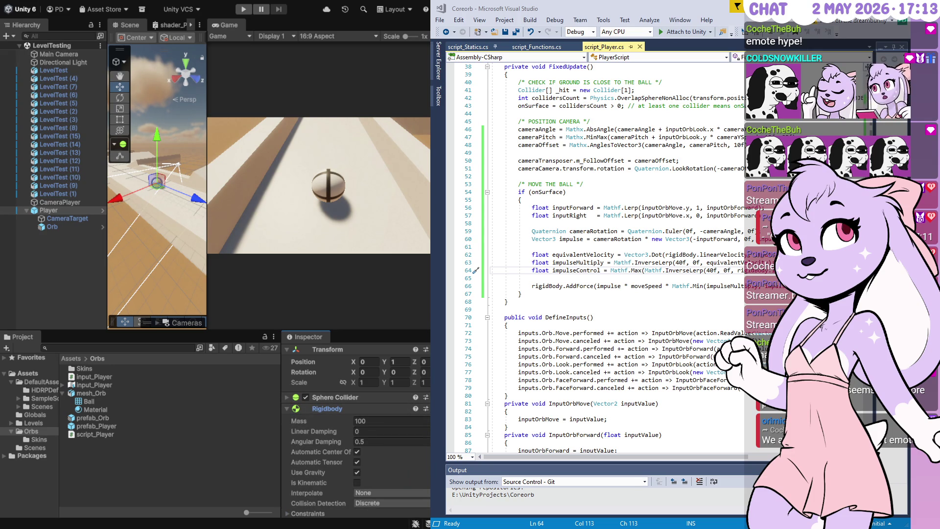
{"action": "left_click", "coordinate": [539, 294]}
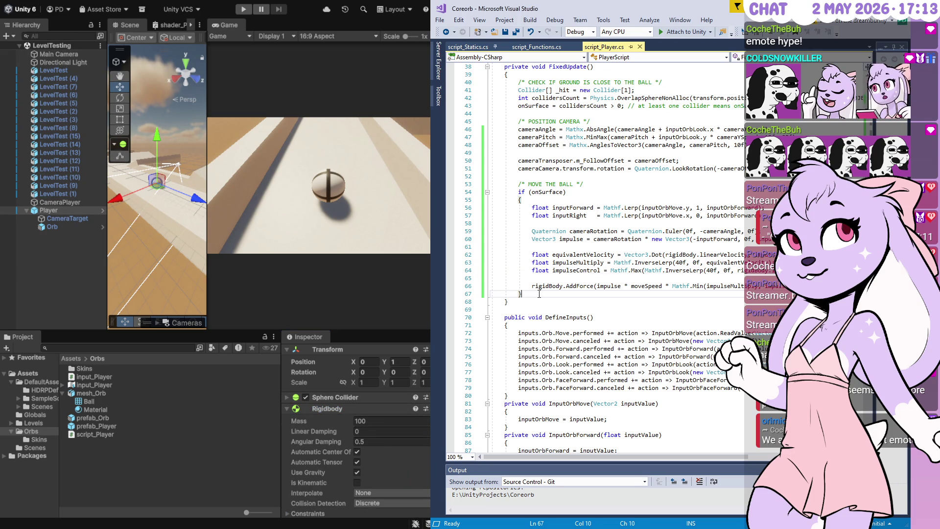
Step: Add an else branch, commented !onSurface, that sets rigidBody.angularDamping = 0f
{"action": "key", "text": "Return"}
{"action": "type", "text": "else"}
{"action": "key", "text": "Return"}
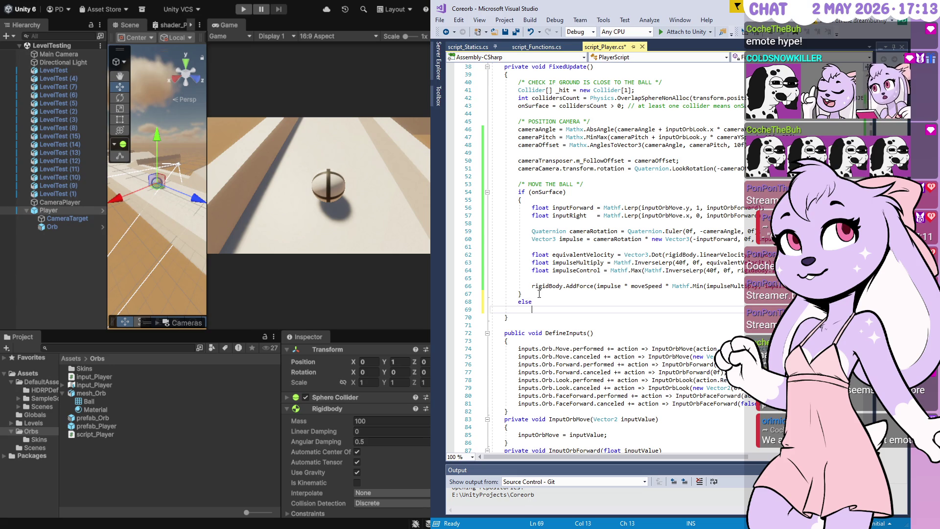
{"action": "type", "text": "{}"}
{"action": "key", "text": "Return"}
{"action": "left_click", "coordinate": [555, 303]}
{"action": "type", "text": "not"}
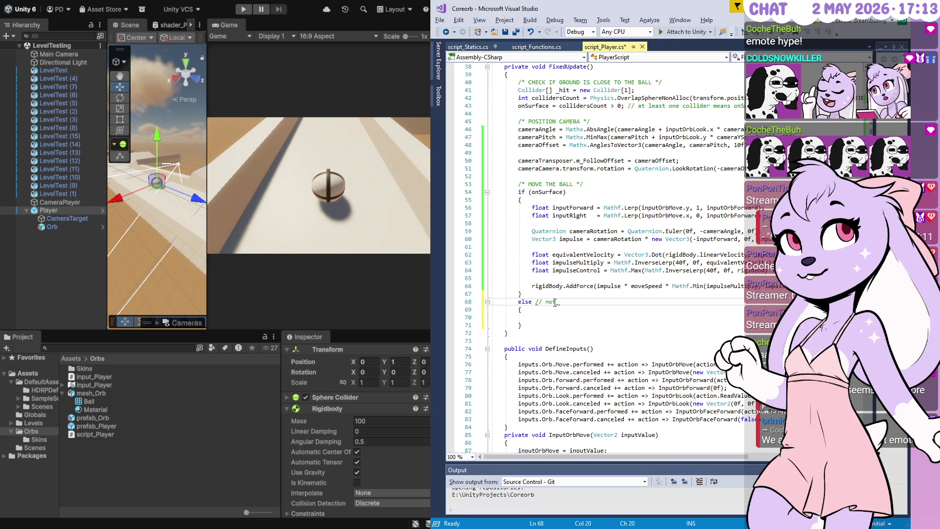
{"action": "type", "text": " onSurface"}
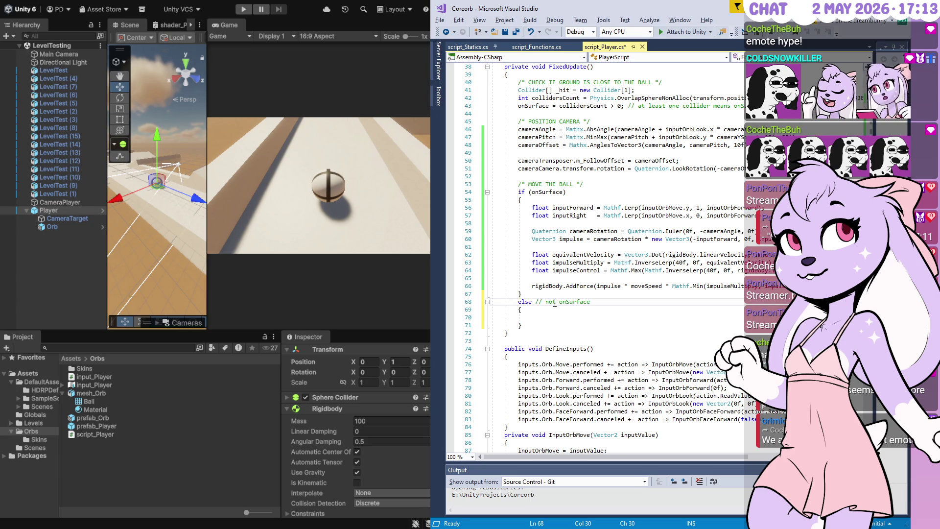
{"action": "key", "text": "BackSpace"}
{"action": "key", "text": "BackSpace"}
{"action": "key", "text": "BackSpace"}
{"action": "type", "text": "!"}
{"action": "key", "text": "Down"}
{"action": "key", "text": "Down"}
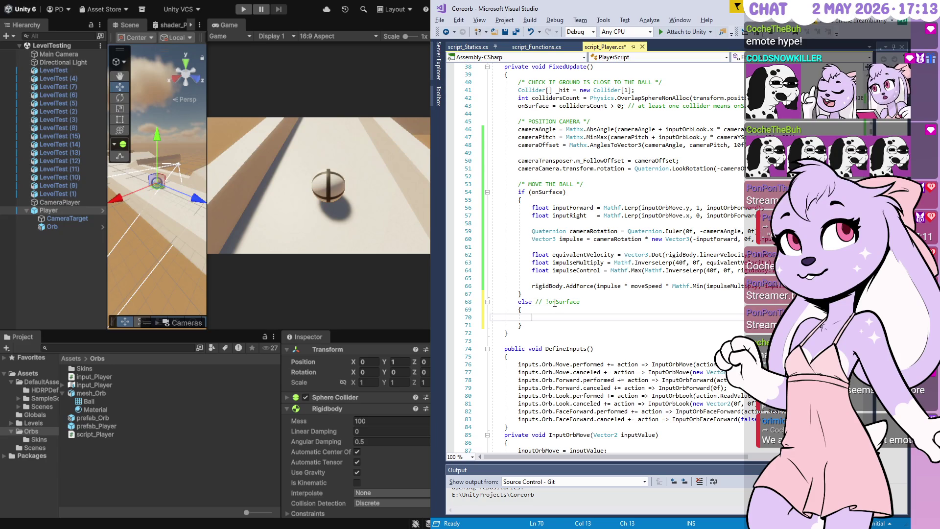
{"action": "type", "text": "rigidBody.Angu"}
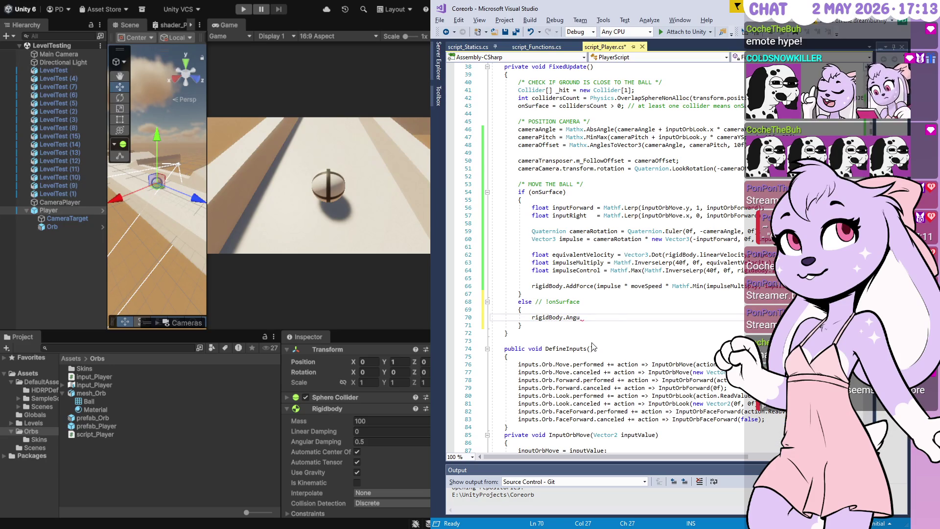
{"action": "key", "text": "Tab"}
{"action": "type", "text": "= 0f"}
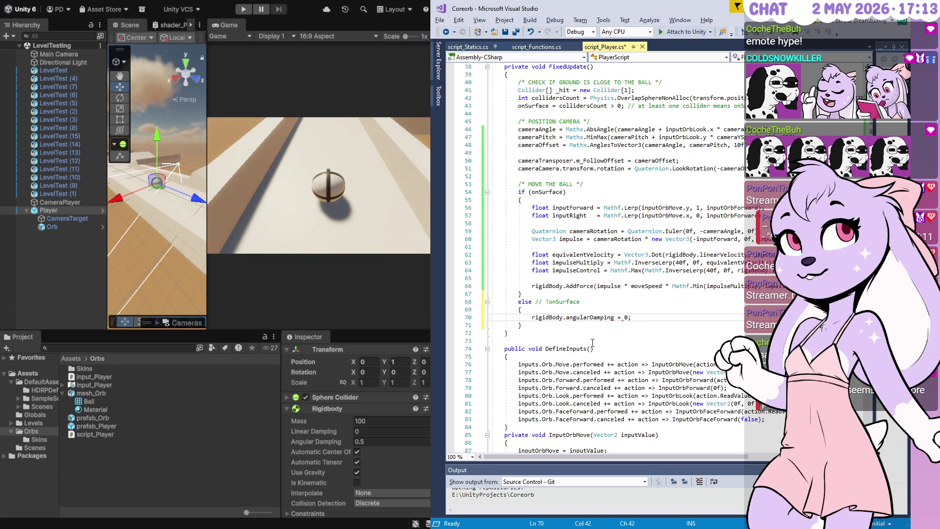
{"action": "type", "text": ";"}
Step: Copy the damping line to the top of the onSurface block as 0.5f and save the script
{"action": "left_click", "coordinate": [547, 308], "text": "shift"}
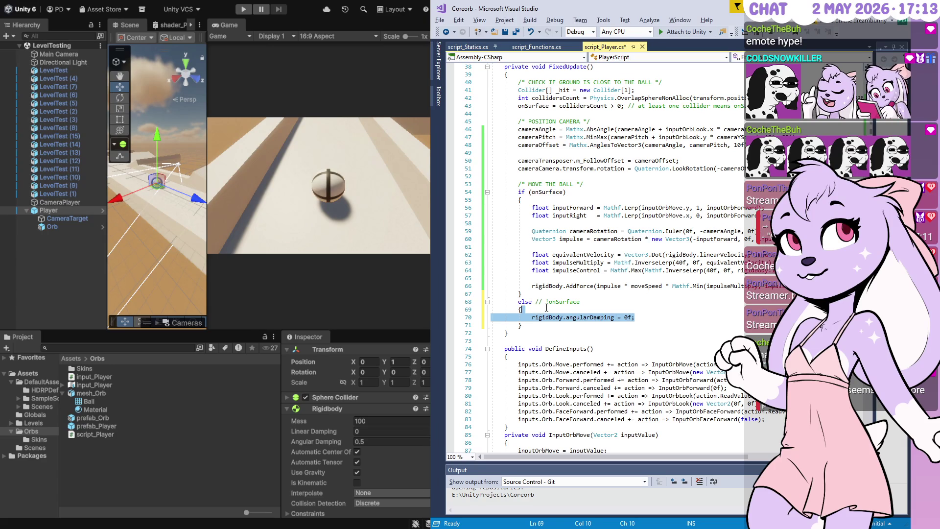
{"action": "key", "text": "ctrl+c"}
{"action": "left_click", "coordinate": [550, 208]}
{"action": "key", "text": "Up"}
{"action": "key", "text": "End"}
{"action": "key", "text": "ctrl+v"}
{"action": "key", "text": "Return"}
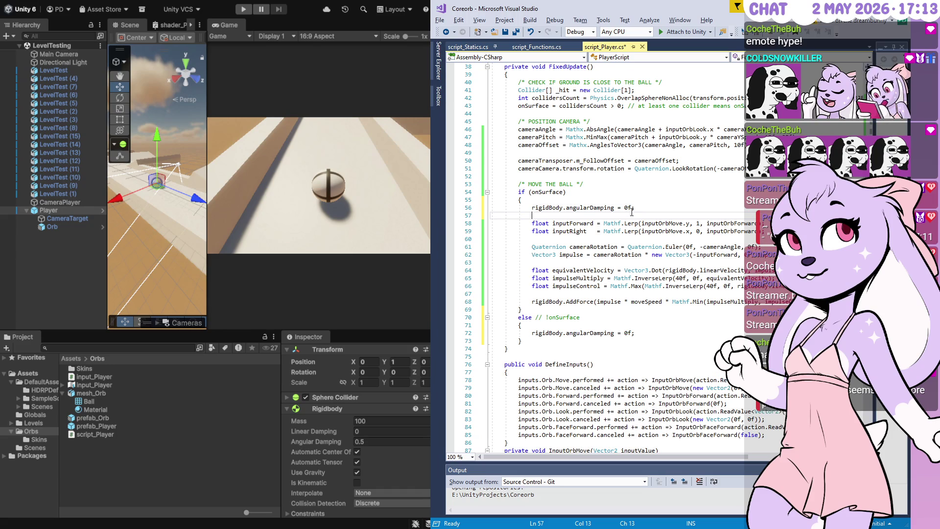
{"action": "left_click", "coordinate": [632, 207]}
{"action": "type", "text": ".5"}
{"action": "key", "text": "ctrl+s"}
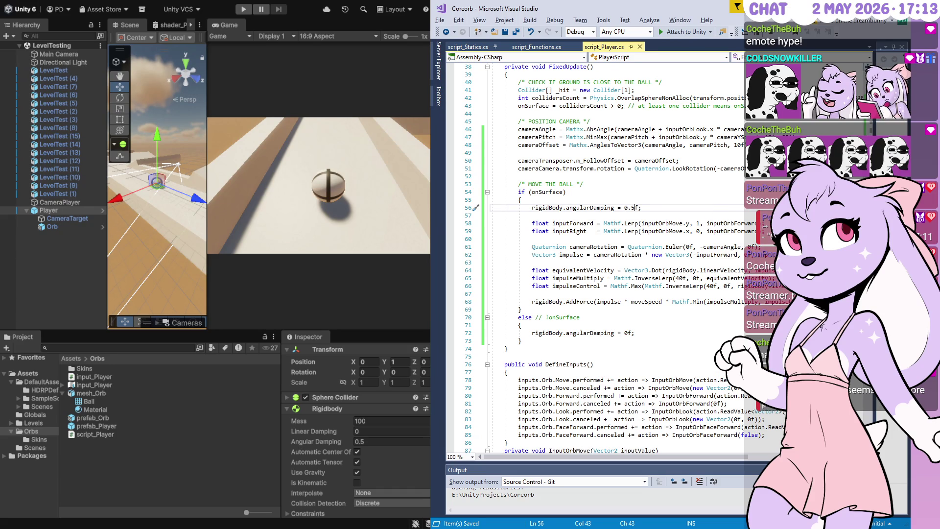
{"action": "left_click", "coordinate": [223, 471]}
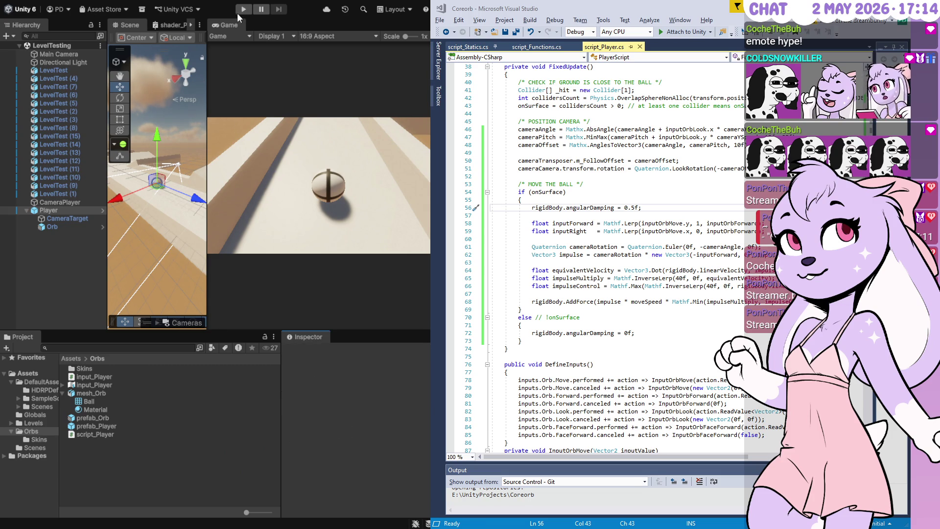
Step: Play-test with the Player selected, maximize Unity and widen the editor beside the code
{"action": "left_click", "coordinate": [238, 11]}
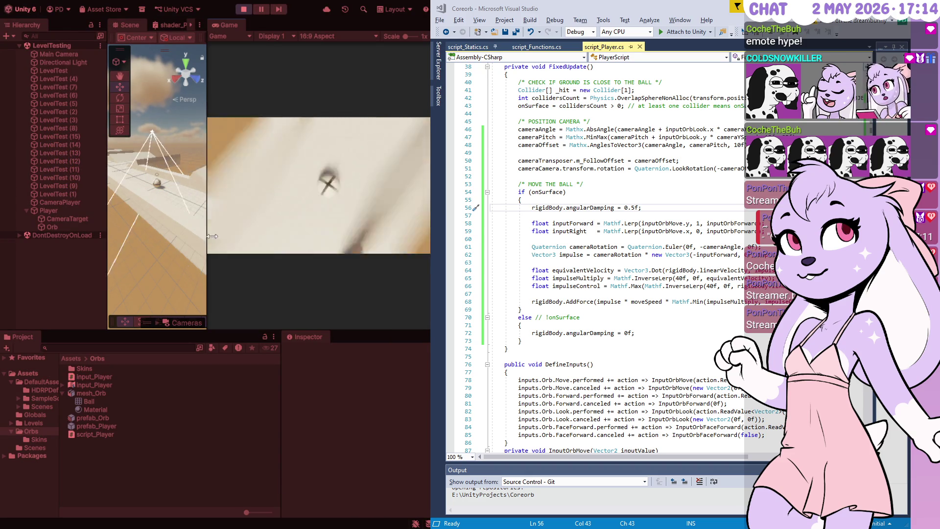
{"action": "left_click", "coordinate": [75, 210]}
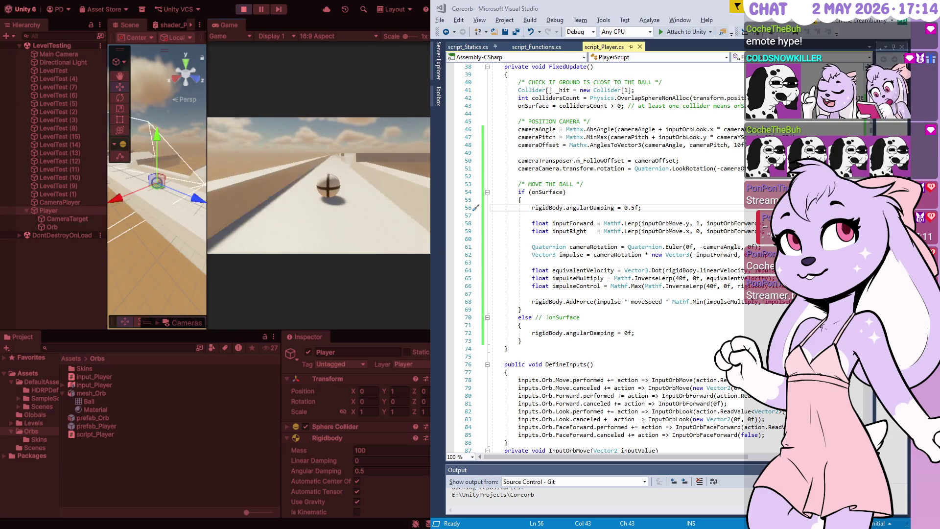
{"action": "key", "text": "super+Up"}
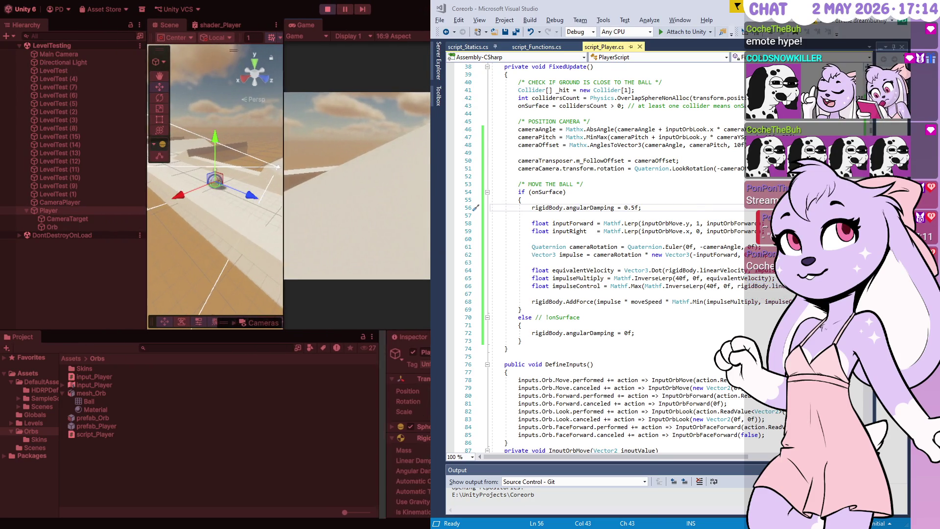
{"action": "left_click_drag", "start_coordinate": [431, 264], "coordinate": [635, 264]}
{"action": "left_click", "coordinate": [351, 10]}
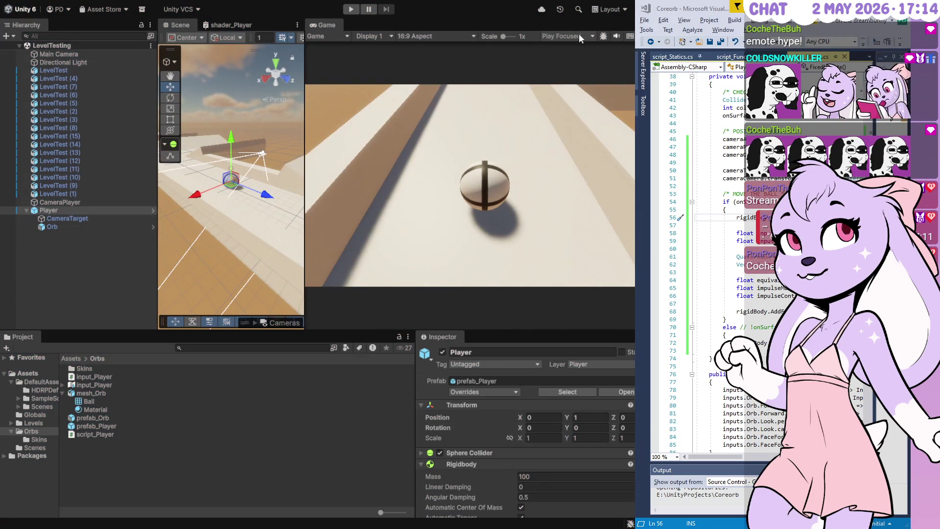
Step: Set the Game view to Play Unfocused and enter play mode again
{"action": "left_click", "coordinate": [568, 36]}
{"action": "left_click", "coordinate": [574, 66]}
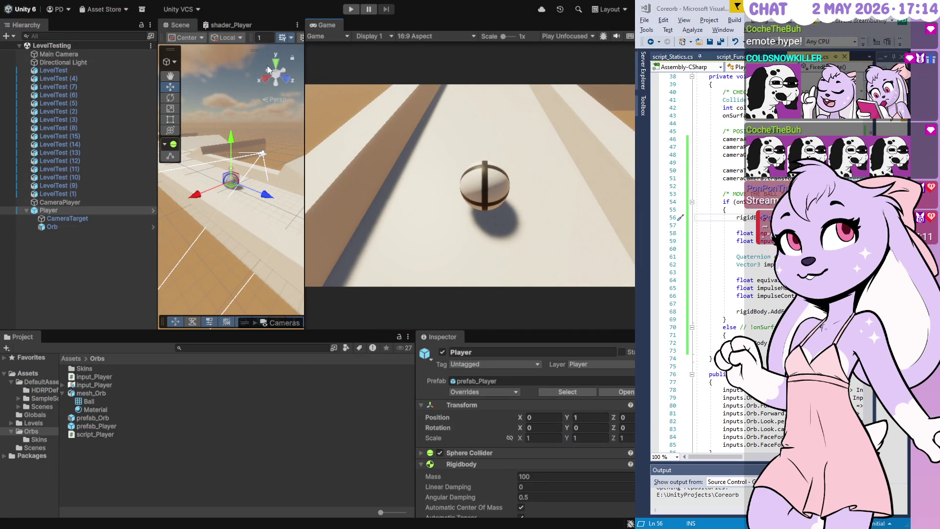
{"action": "key", "text": "ctrl+p"}
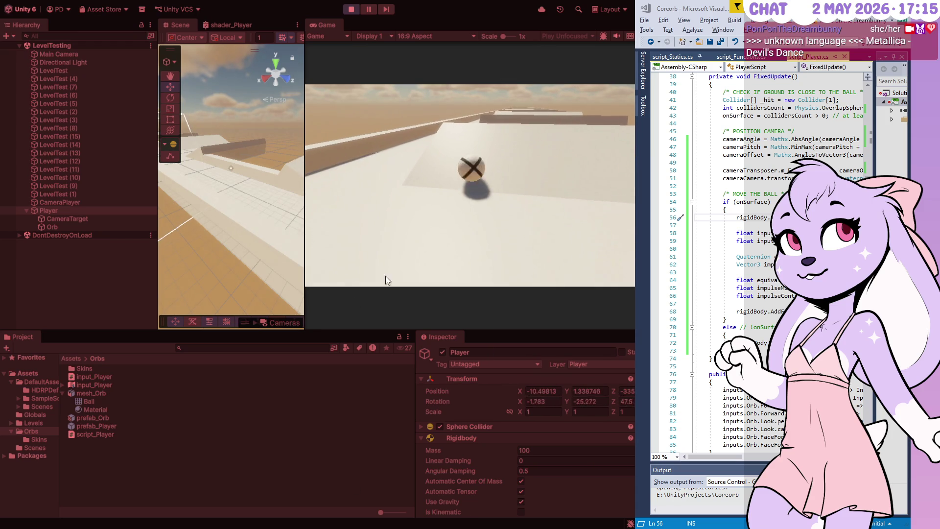
Step: Stop play mode after rolling the orb and shrink Unity so Visual Studio gets more room
{"action": "left_click", "coordinate": [351, 9]}
{"action": "key", "text": "ctrl+p"}
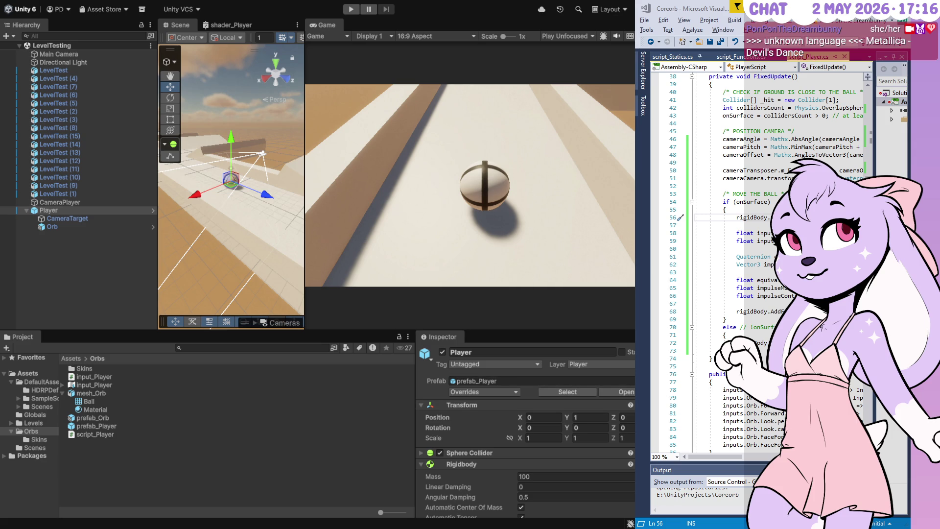
{"action": "left_click_drag", "start_coordinate": [635, 264], "coordinate": [431, 264]}
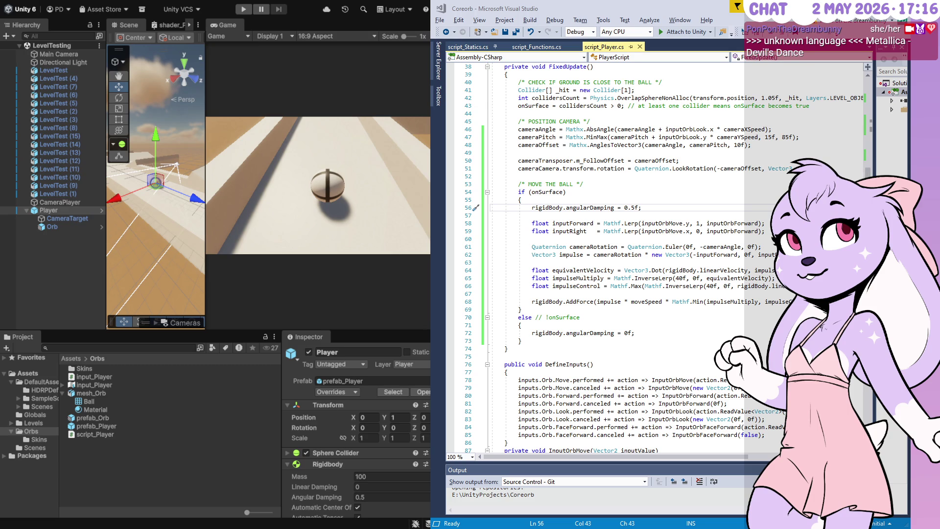
Step: Add 'cameraTarget.transform.position = rigidBody.linearVelocity;' after the camera rotation line and save
{"action": "left_click", "coordinate": [803, 168]}
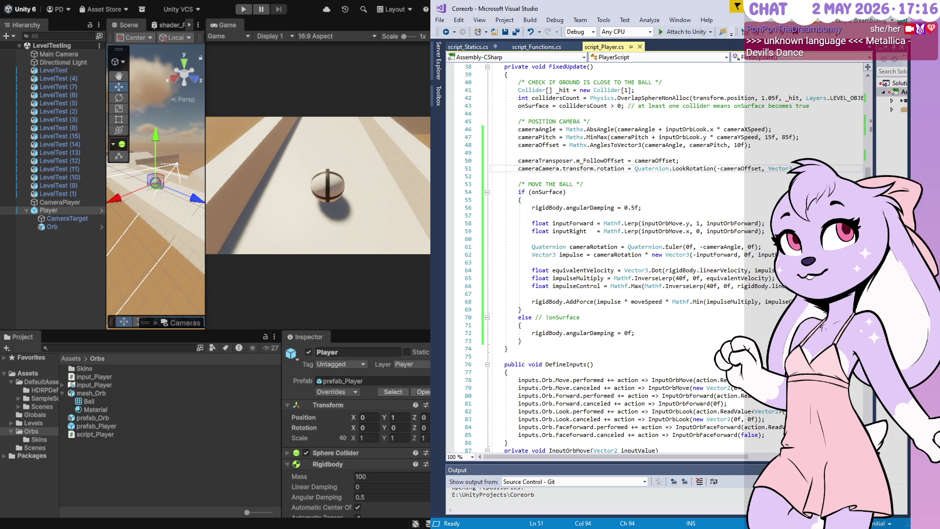
{"action": "scroll", "coordinate": [802, 168], "scroll_direction": "up", "scroll_amount": 1}
{"action": "key", "text": "Return"}
{"action": "key", "text": "Return"}
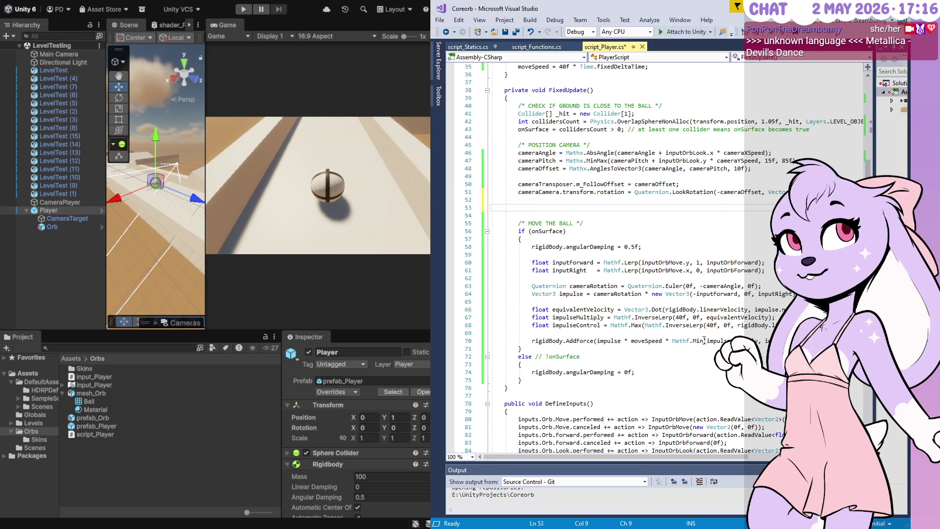
{"action": "left_click_drag", "start_coordinate": [777, 325], "coordinate": [737, 325]}
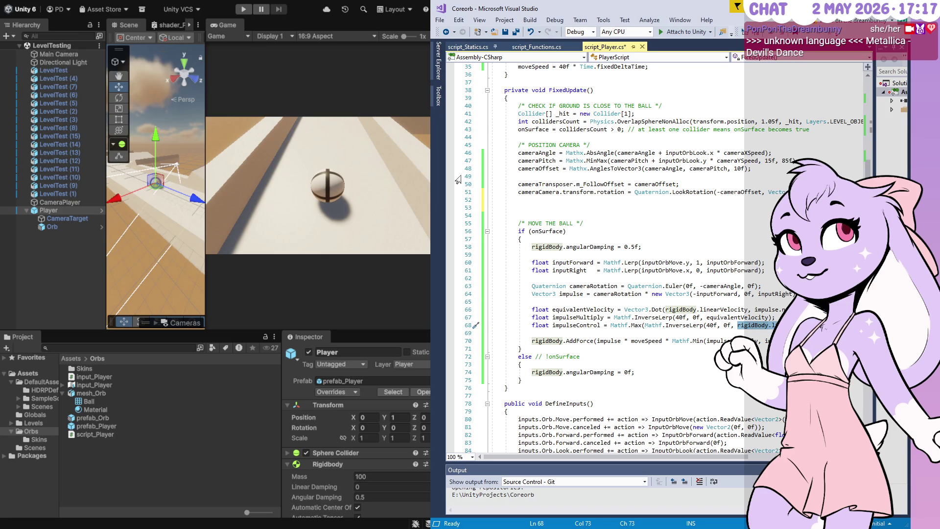
{"action": "key", "text": "ctrl+c"}
{"action": "key", "text": "ctrl+minus"}
{"action": "key", "text": "ctrl+v"}
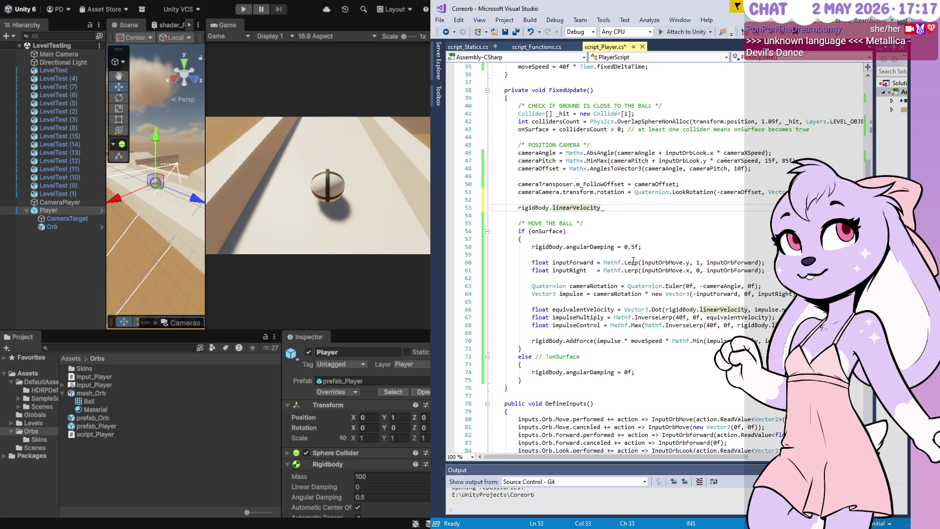
{"action": "key", "text": "Home"}
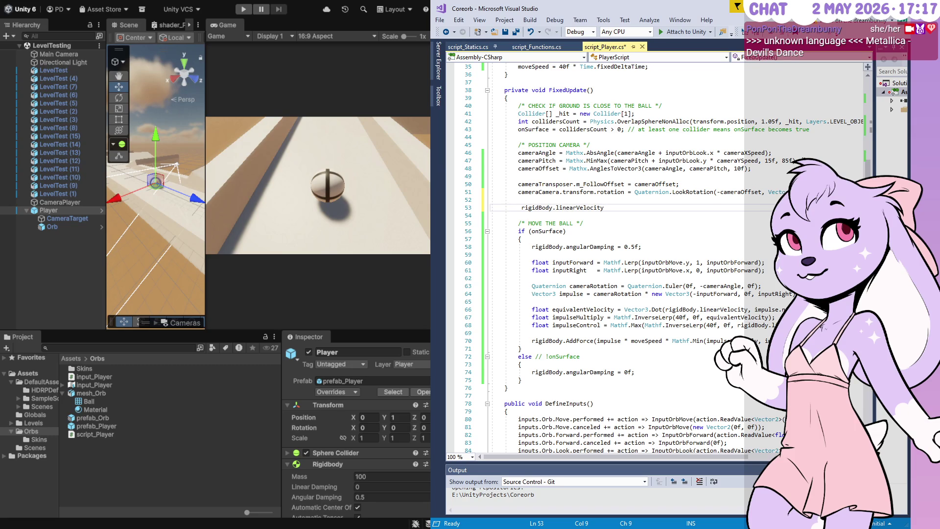
{"action": "type", "text": "cameraTarget"}
{"action": "type", "text": ". "}
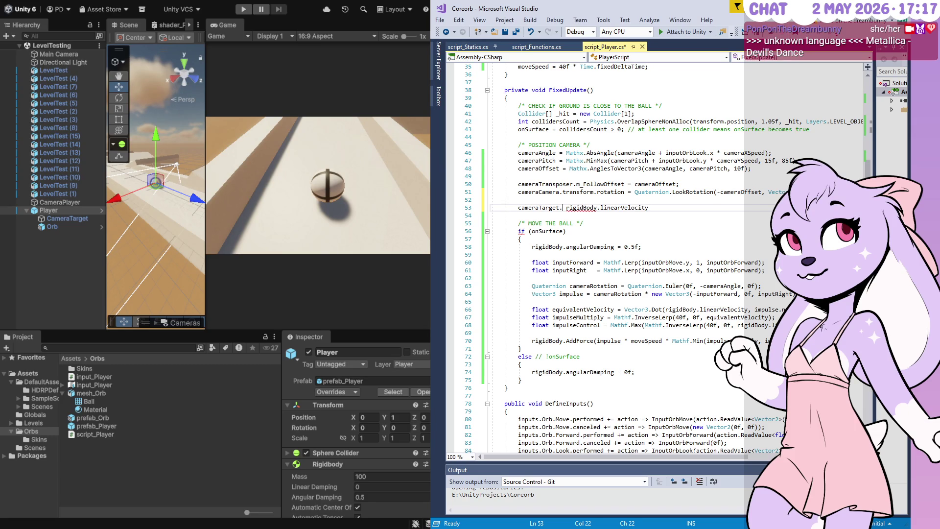
{"action": "type", "text": "transform.pos"}
{"action": "type", "text": "ition ="}
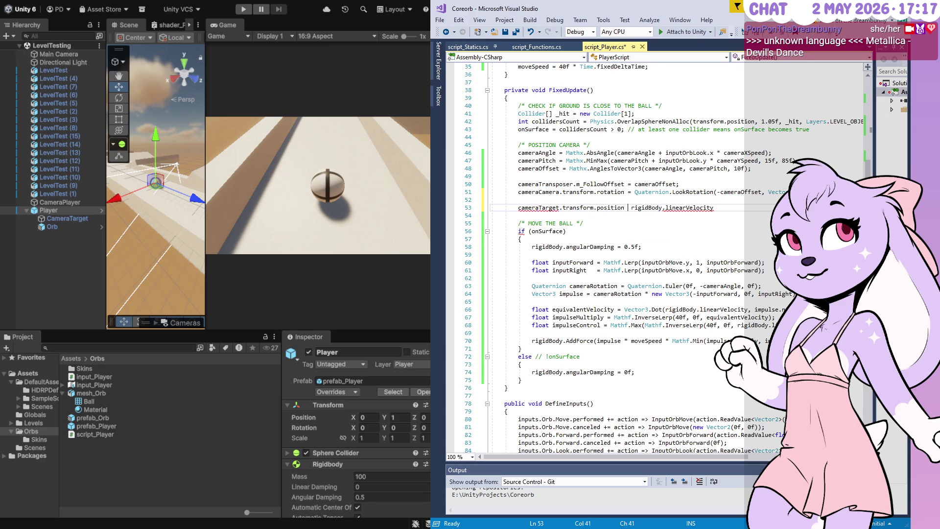
{"action": "key", "text": "End"}
{"action": "type", "text": ";"}
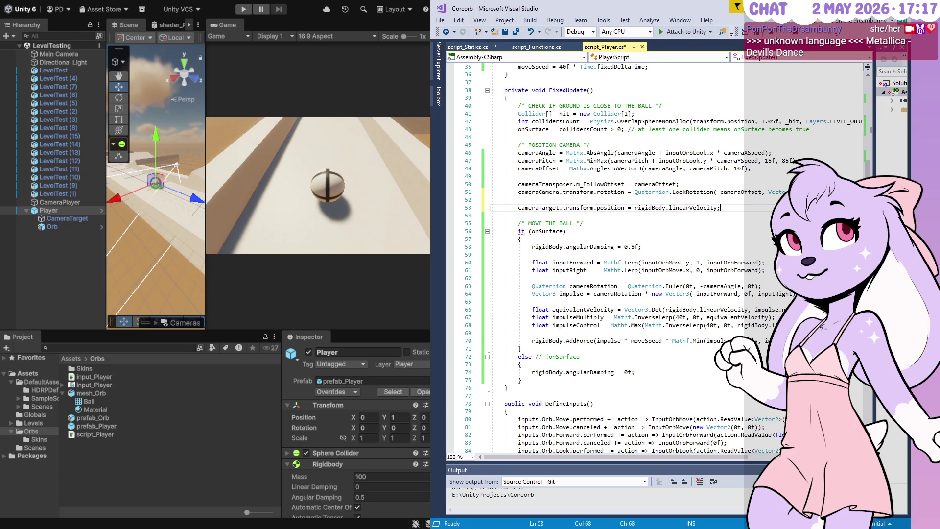
{"action": "key", "text": "ctrl+s"}
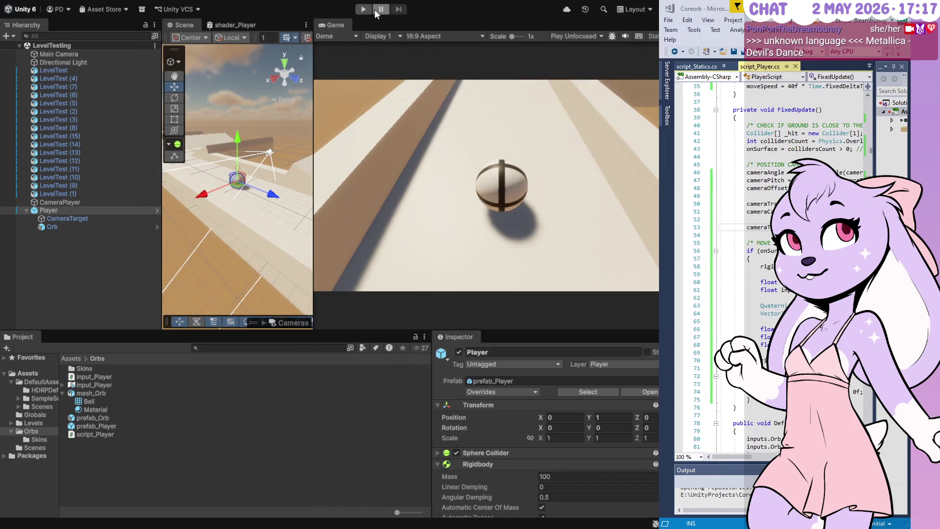
Step: Play the level, roll the orb up the track with W, stop, and widen Visual Studio
{"action": "left_click", "coordinate": [370, 9]}
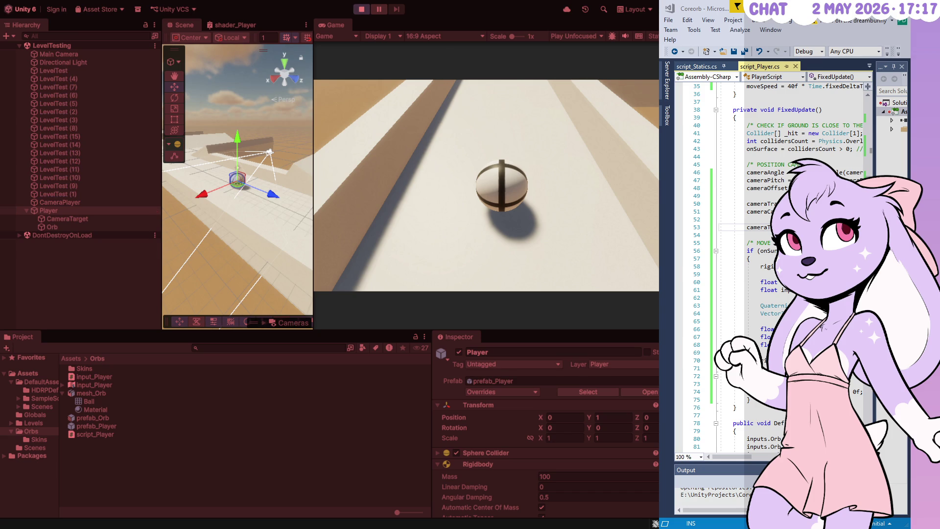
{"action": "key", "text": "w"}
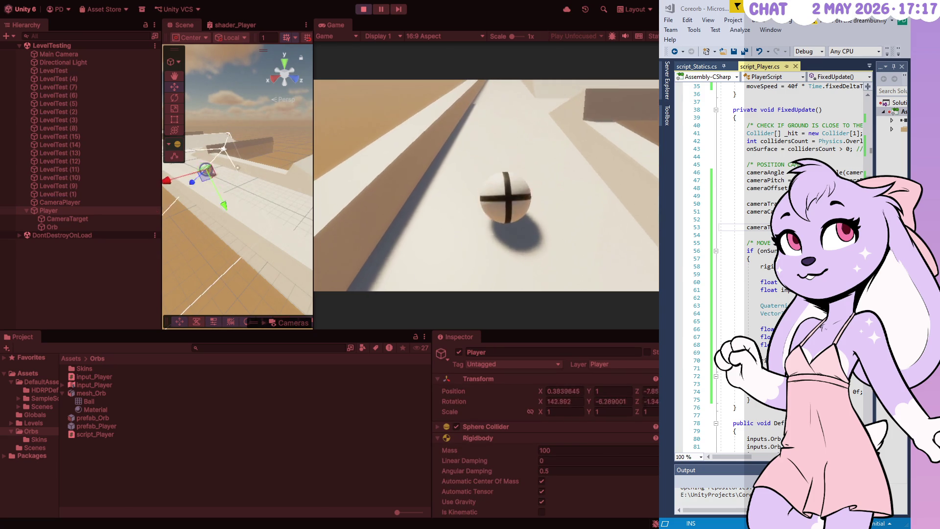
{"action": "key", "text": "w"}
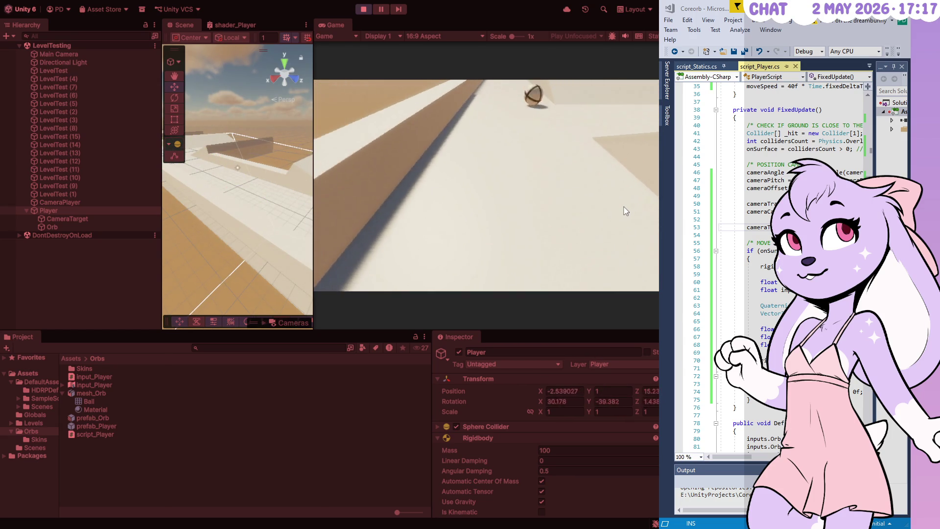
{"action": "left_click", "coordinate": [363, 8]}
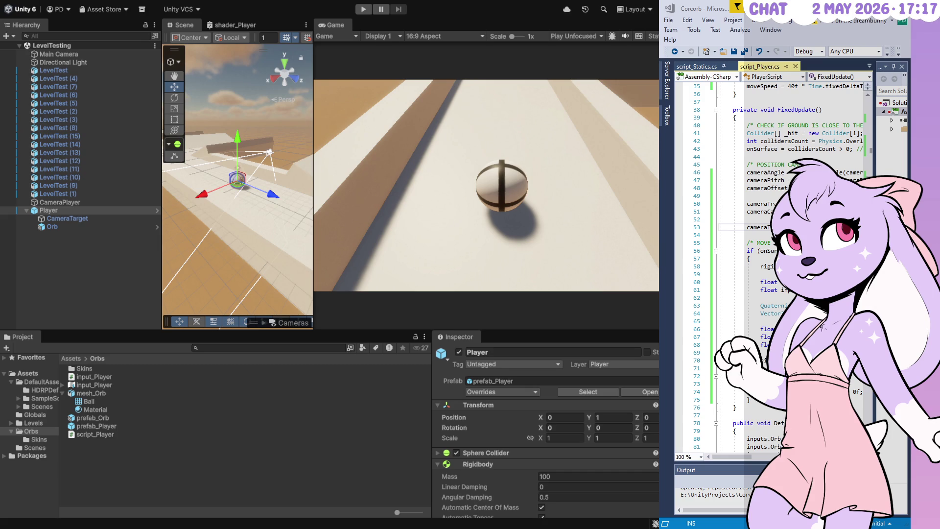
{"action": "left_click_drag", "start_coordinate": [659, 264], "coordinate": [470, 265]}
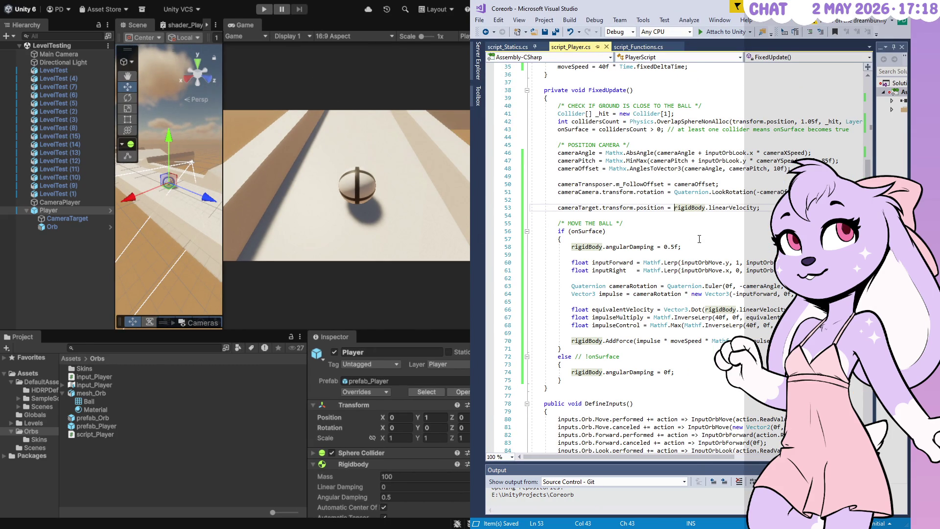
Step: Change line 53 to transform.position + rigidBody.linearVelocity, save, and narrow Visual Studio beside Unity
{"action": "type", "text": "transform."}
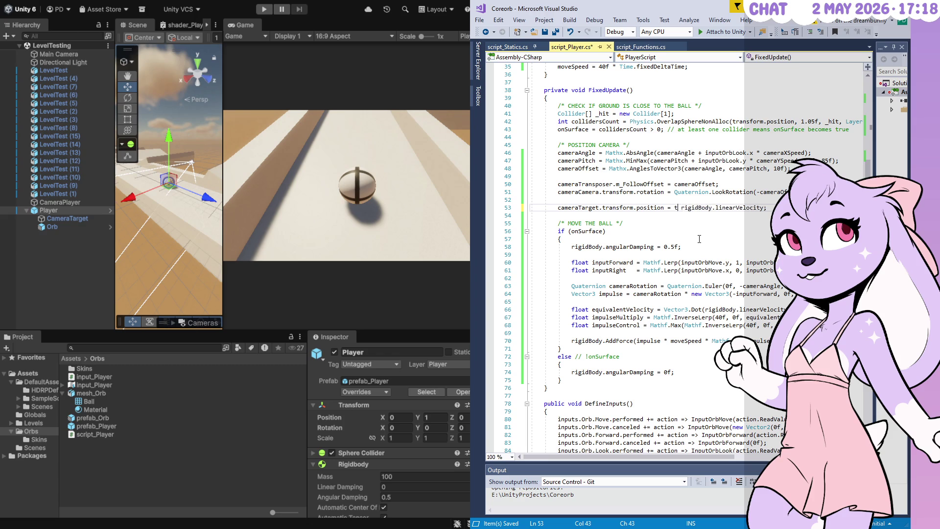
{"action": "type", "text": "position +"}
{"action": "key", "text": "ctrl+s"}
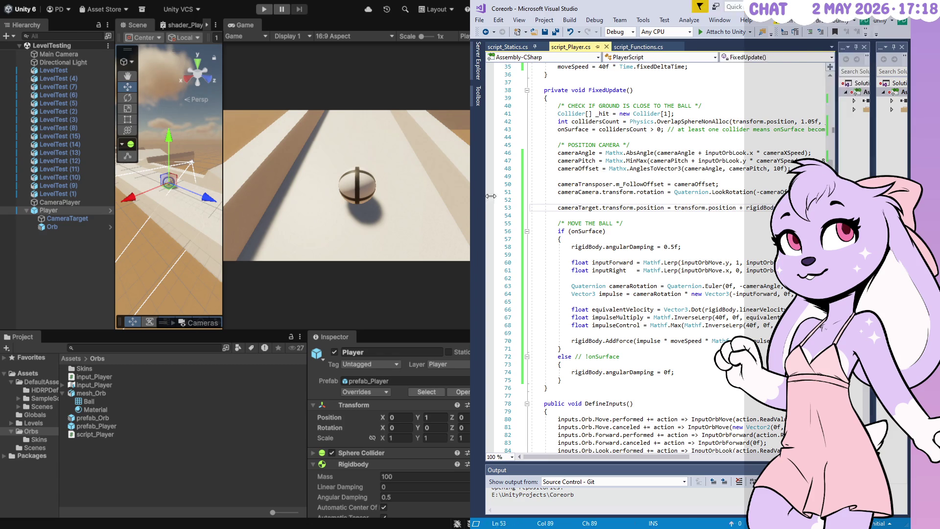
{"action": "left_click_drag", "start_coordinate": [472, 192], "coordinate": [613, 195]}
{"action": "left_click", "coordinate": [194, 128]}
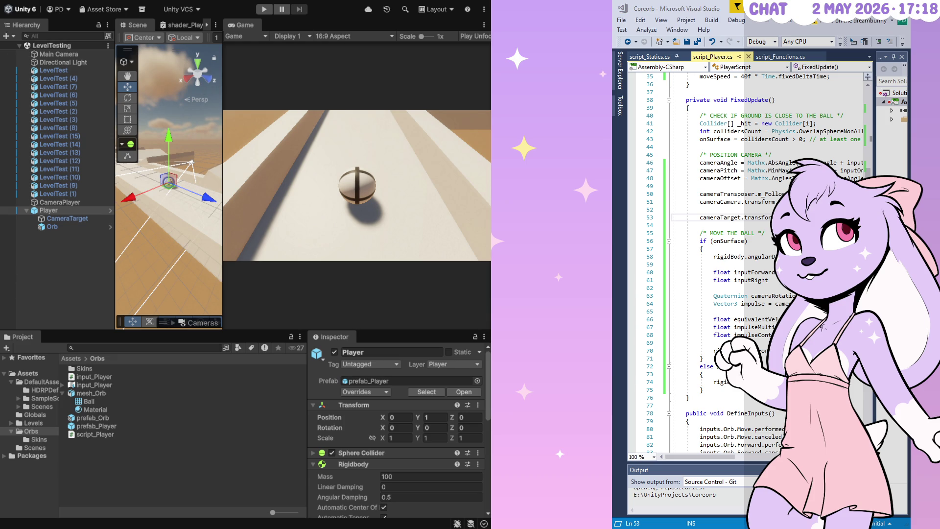
Step: Widen the Game view and Unity panels, then play-test the camera and stop
{"action": "left_click_drag", "start_coordinate": [222, 172], "coordinate": [191, 171]}
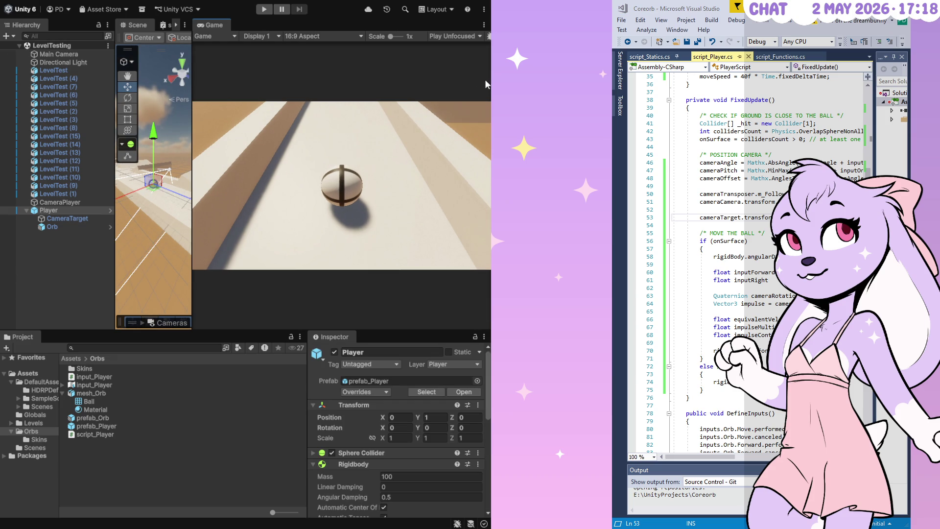
{"action": "left_click_drag", "start_coordinate": [488, 85], "coordinate": [611, 84]}
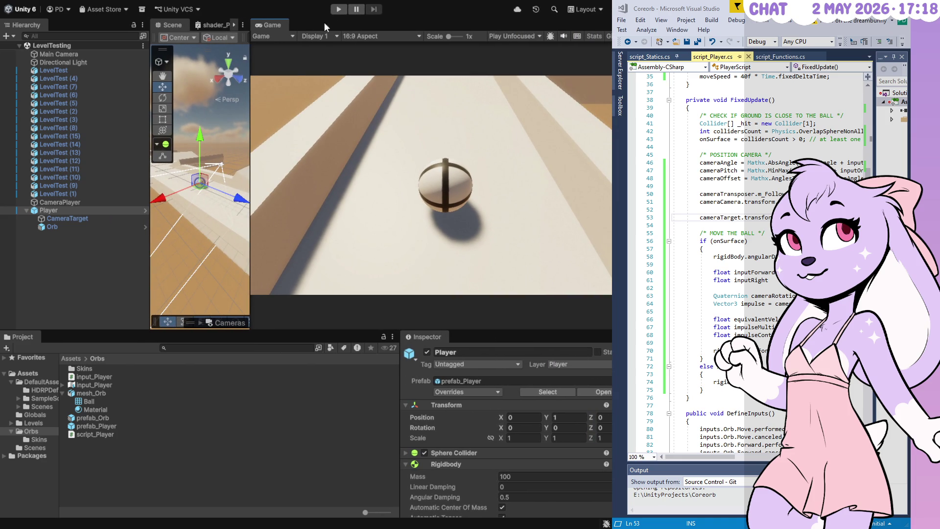
{"action": "left_click", "coordinate": [338, 9]}
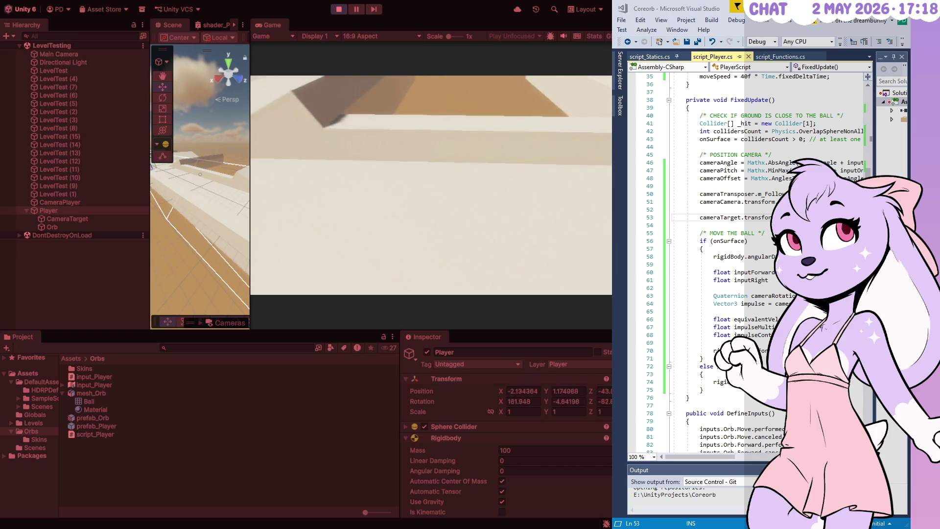
{"action": "left_click", "coordinate": [339, 9]}
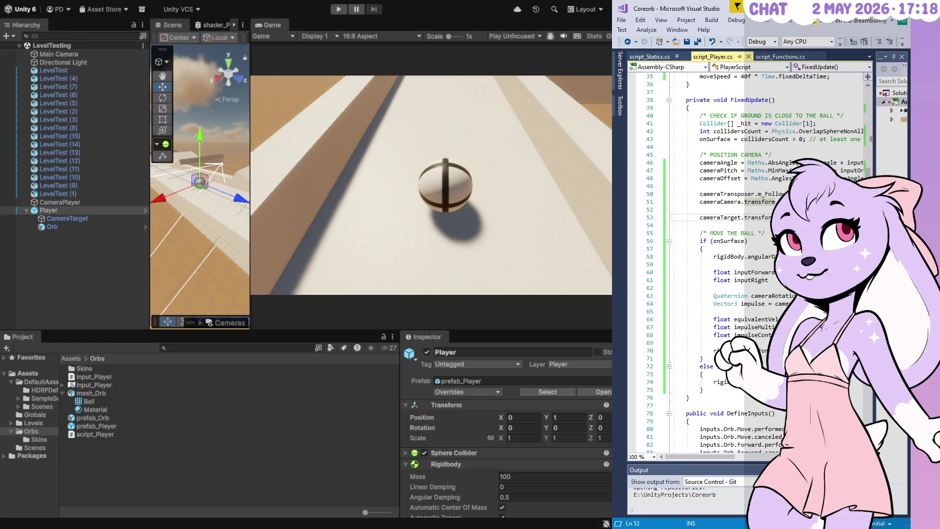
Step: Make a small edit to the camera target line 53 and save script_Player.cs
{"action": "scroll", "coordinate": [744, 265], "scroll_direction": "right", "scroll_amount": 5}
{"action": "key", "text": "BackSpace"}
{"action": "scroll", "coordinate": [744, 265], "scroll_direction": "right", "scroll_amount": 3}
{"action": "scroll", "coordinate": [744, 264], "scroll_direction": "right", "scroll_amount": 1}
{"action": "key", "text": "ctrl+s"}
{"action": "left_click", "coordinate": [378, 415]}
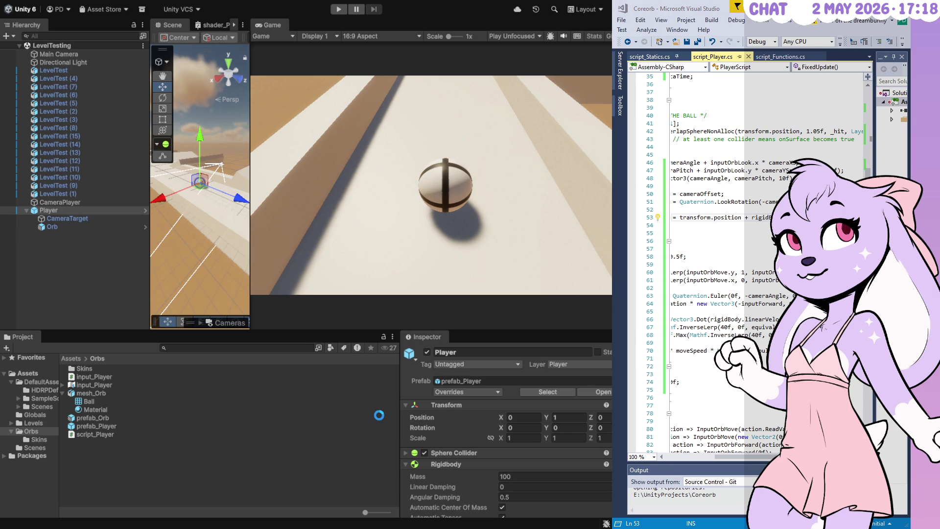